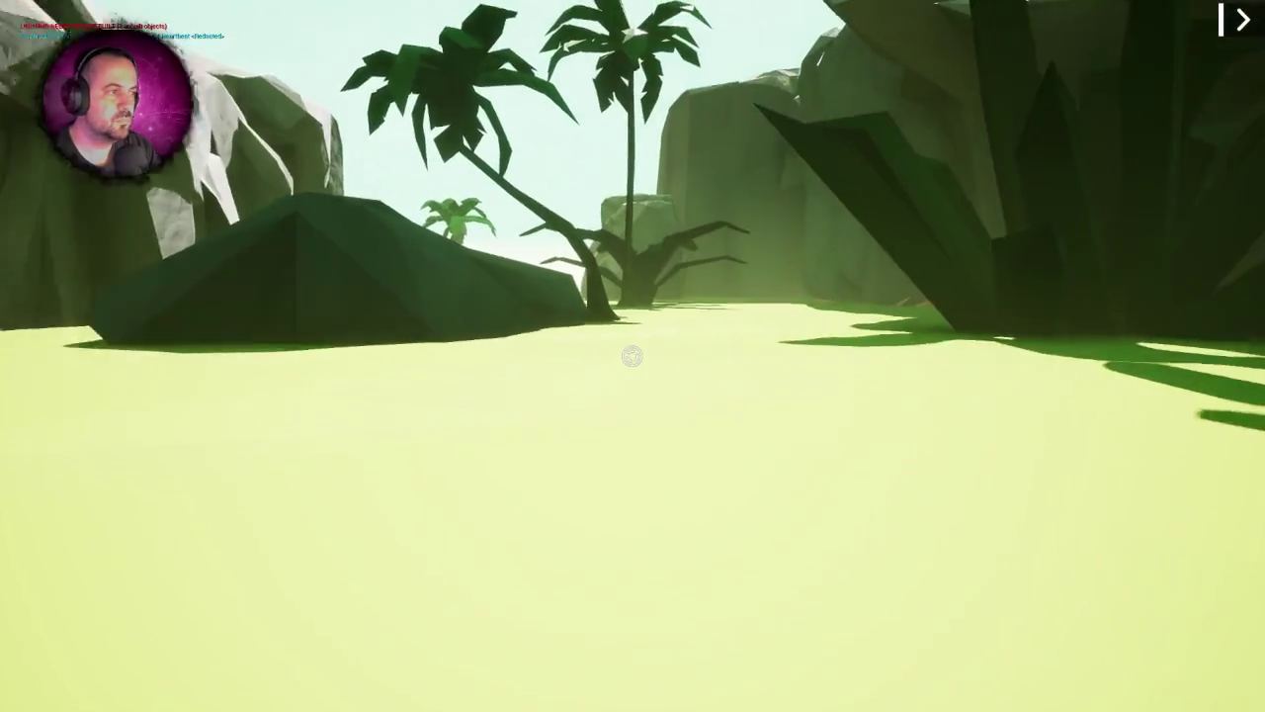
- Walk forward past the palm trees and along the rock wall toward the plants
key("w")
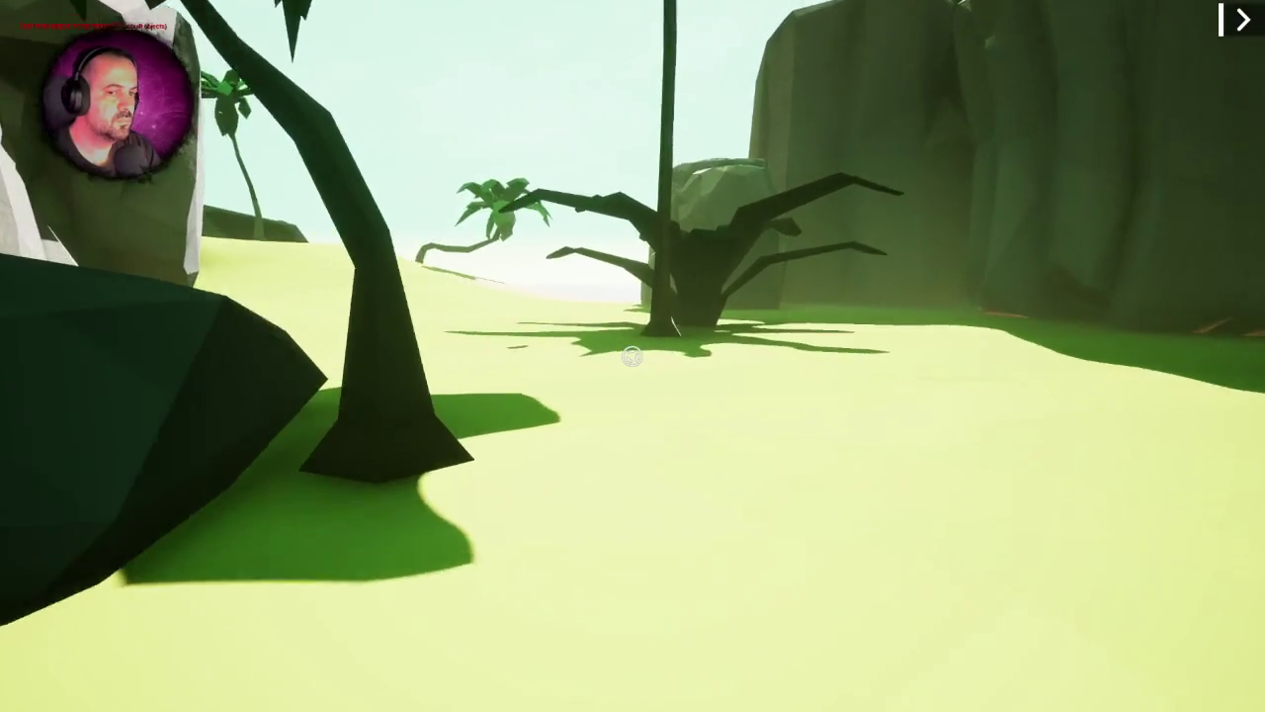
key("w")
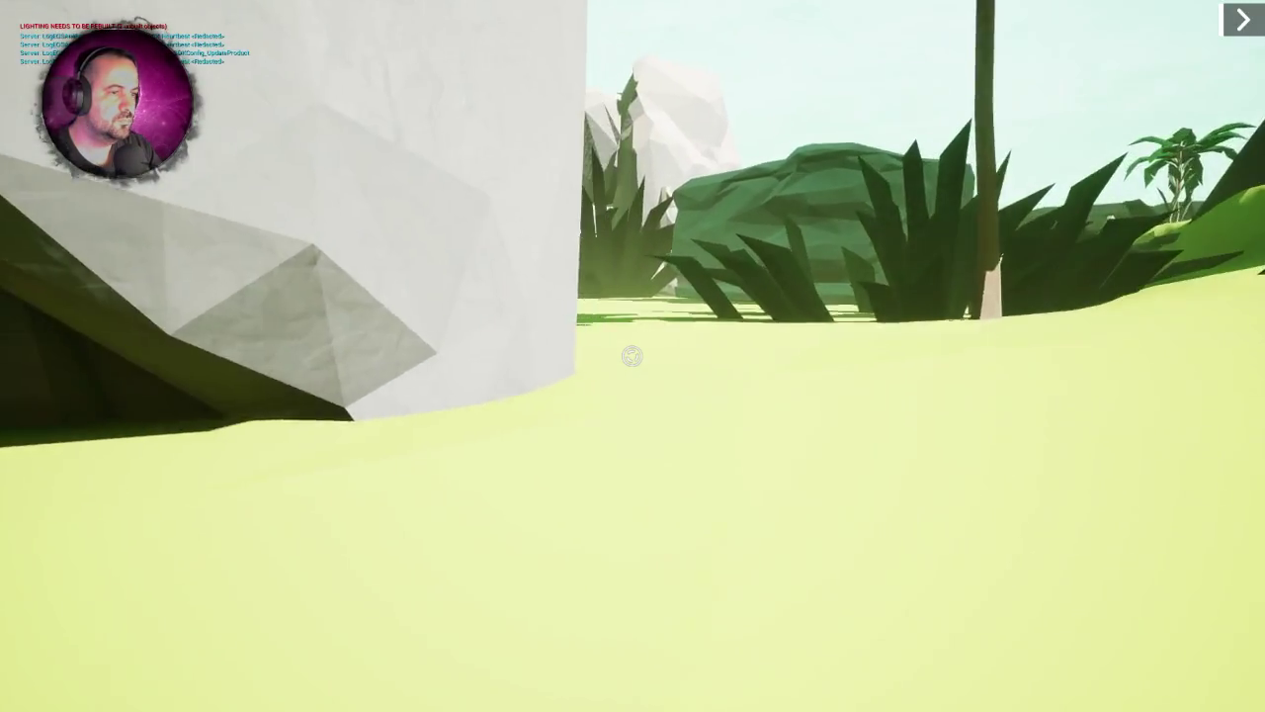
key("w")
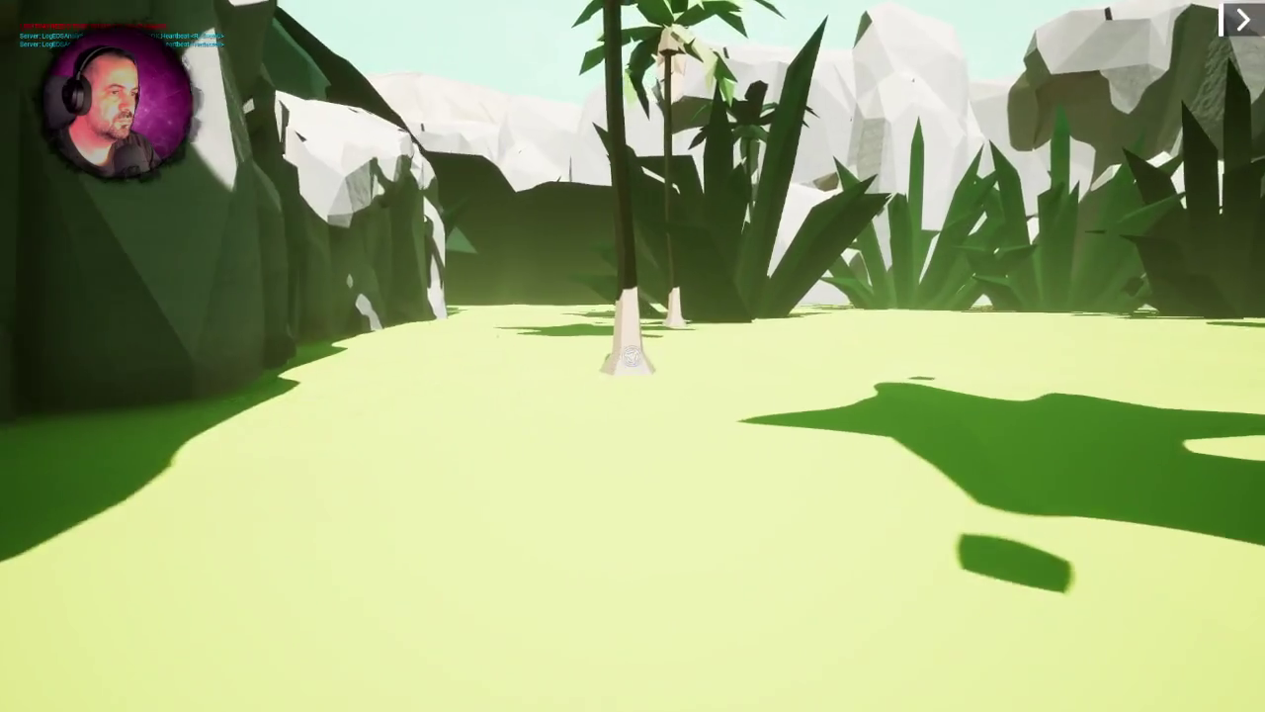
key("w")
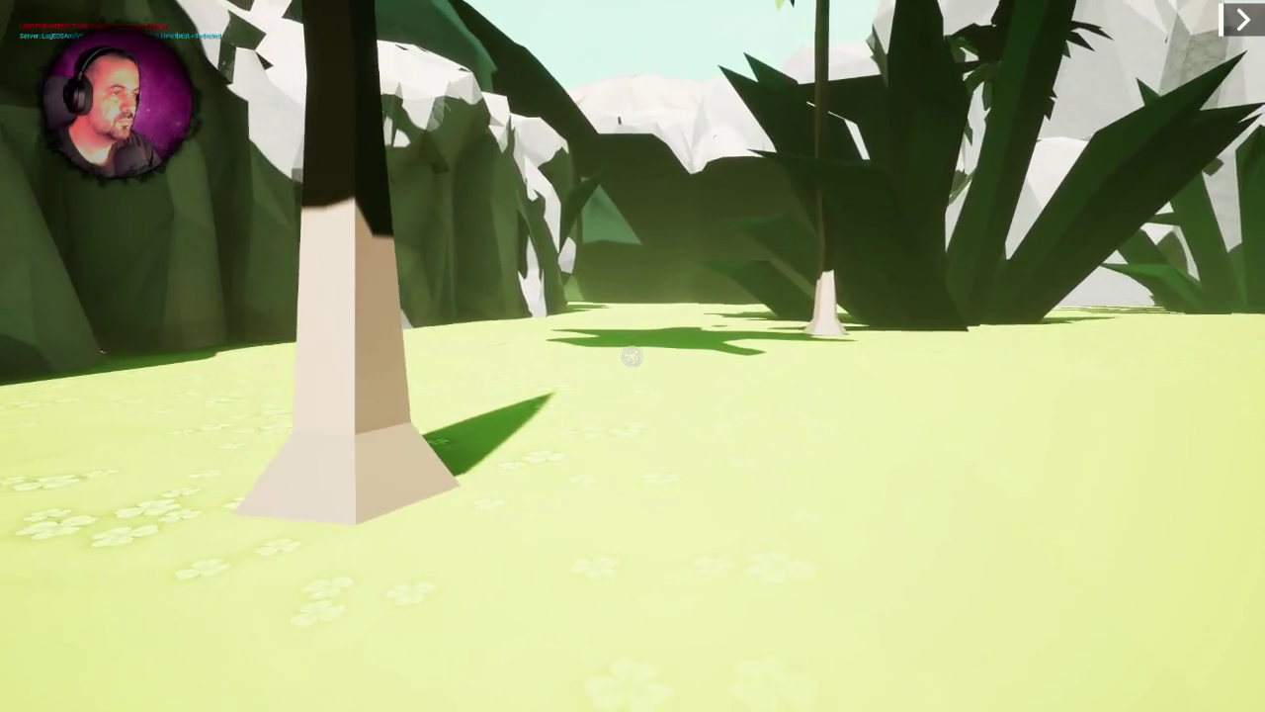
key("w")
key("w")
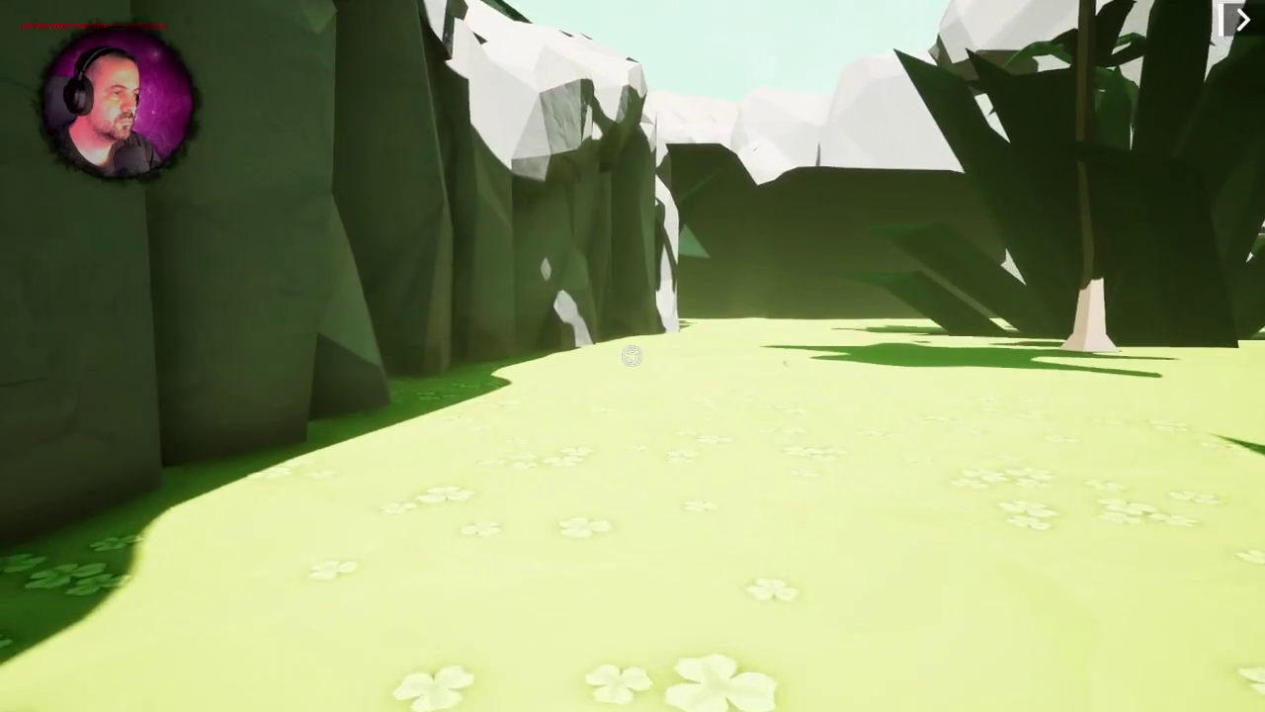
key("w")
key("w")
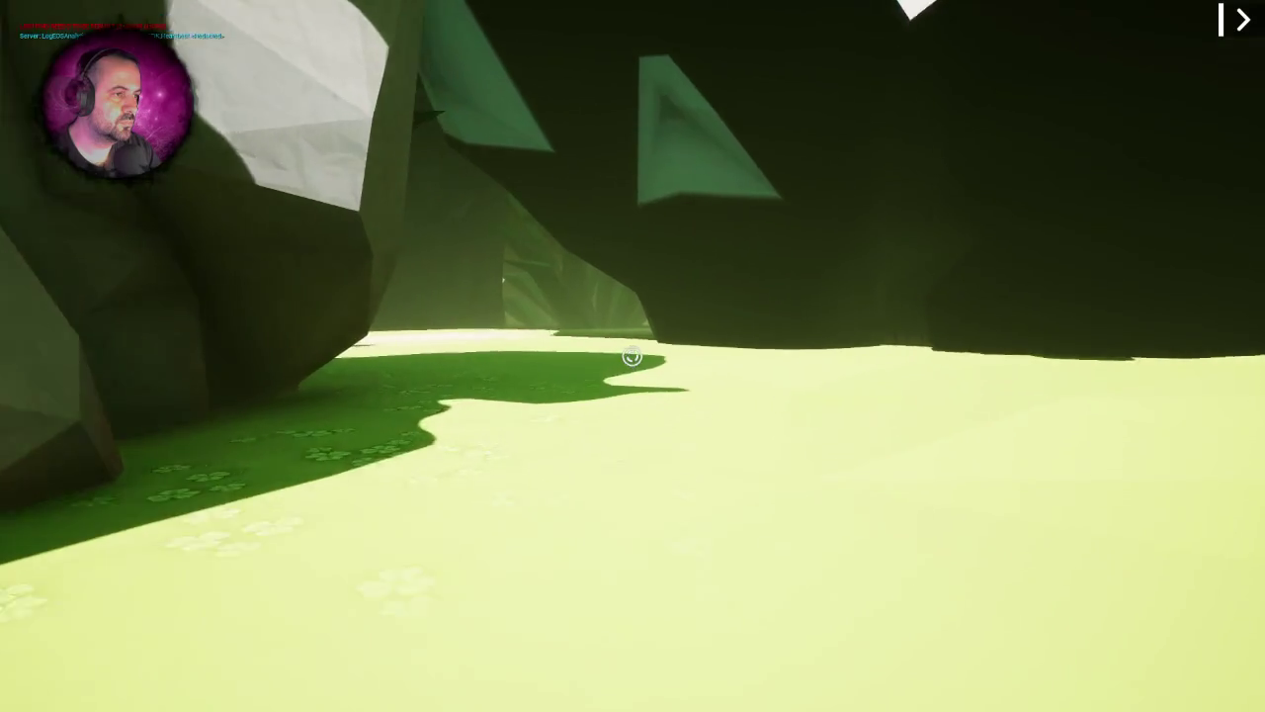
- Pass through the dark cave passage and cross the grass toward the white rocks
key("w")
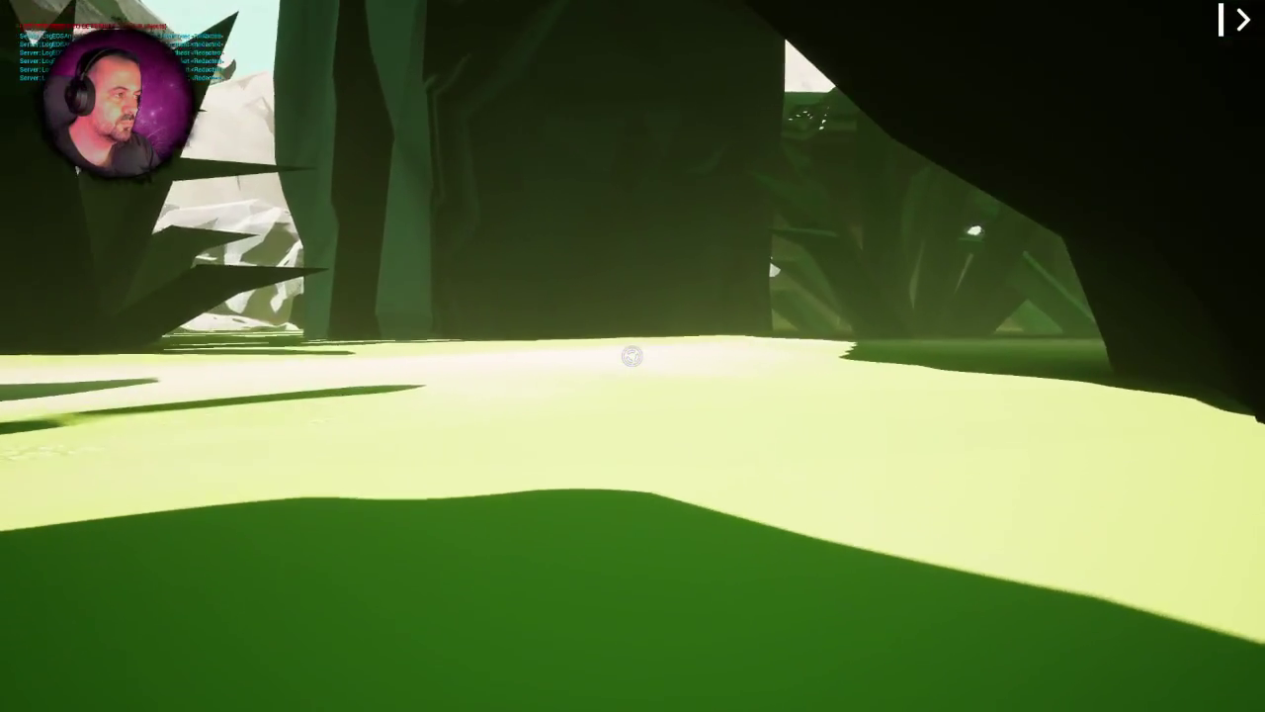
key("w")
key("w")
key("w")
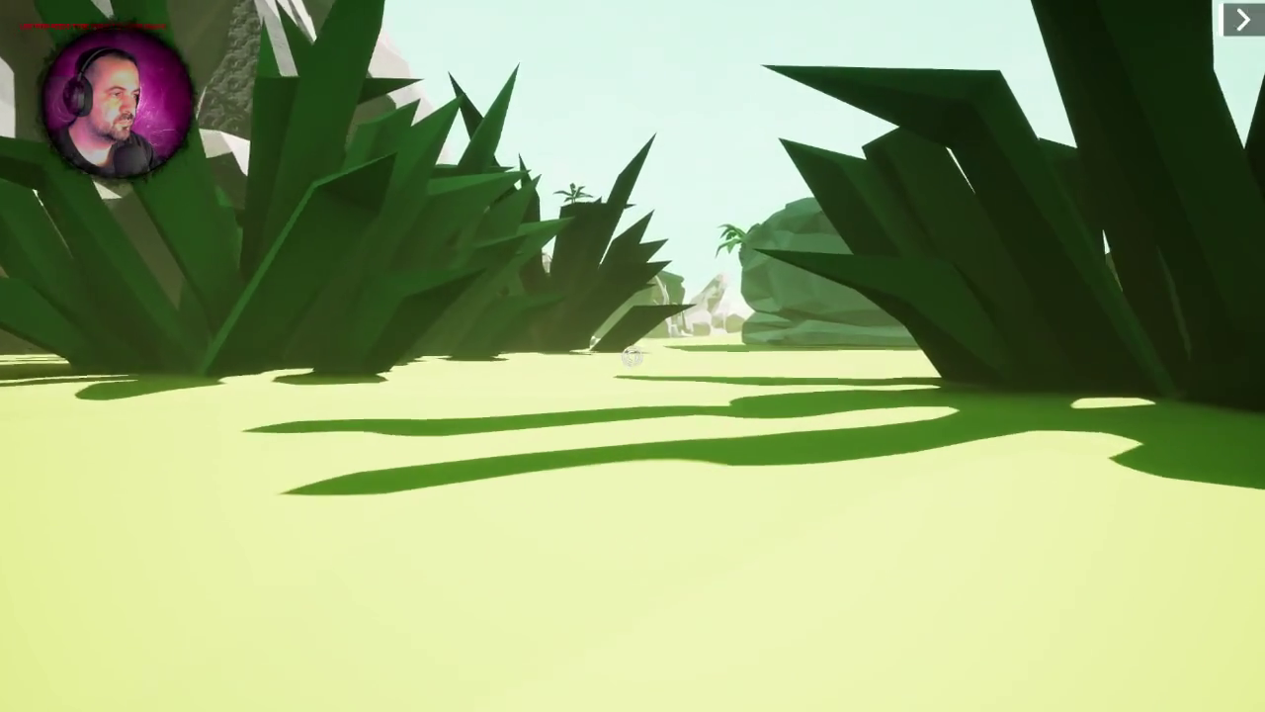
key("w")
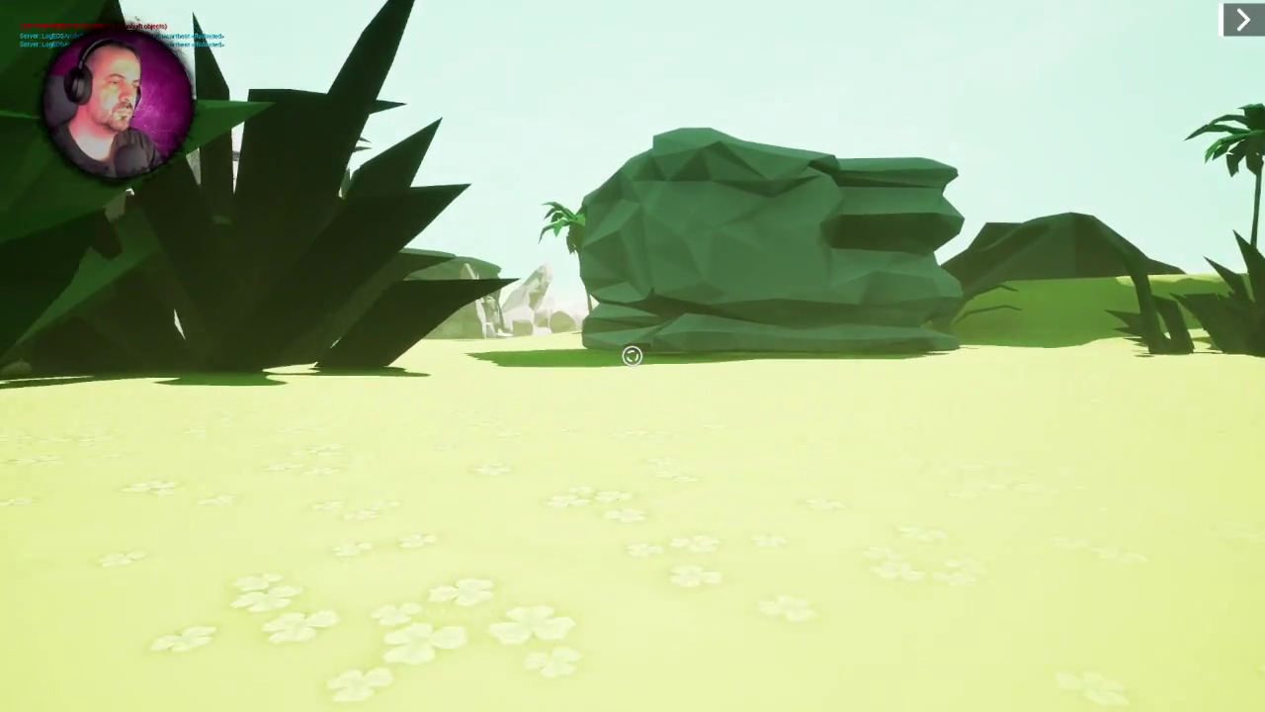
key("w")
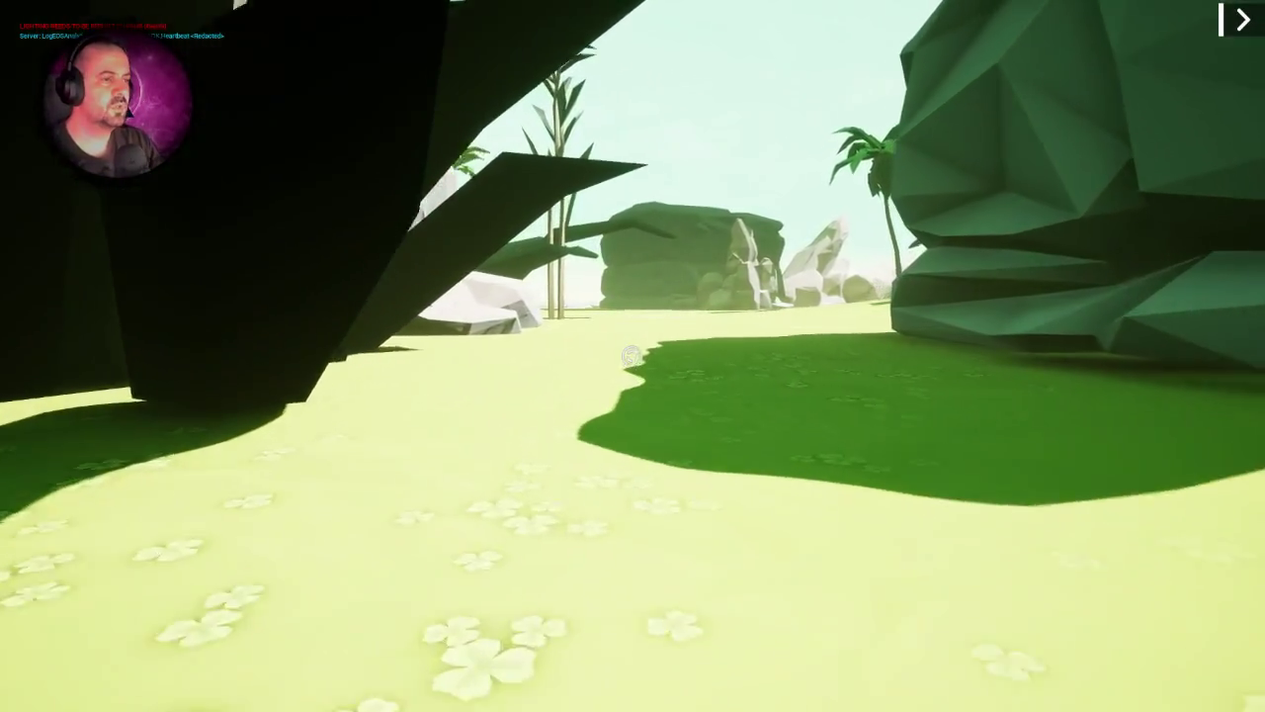
key("w")
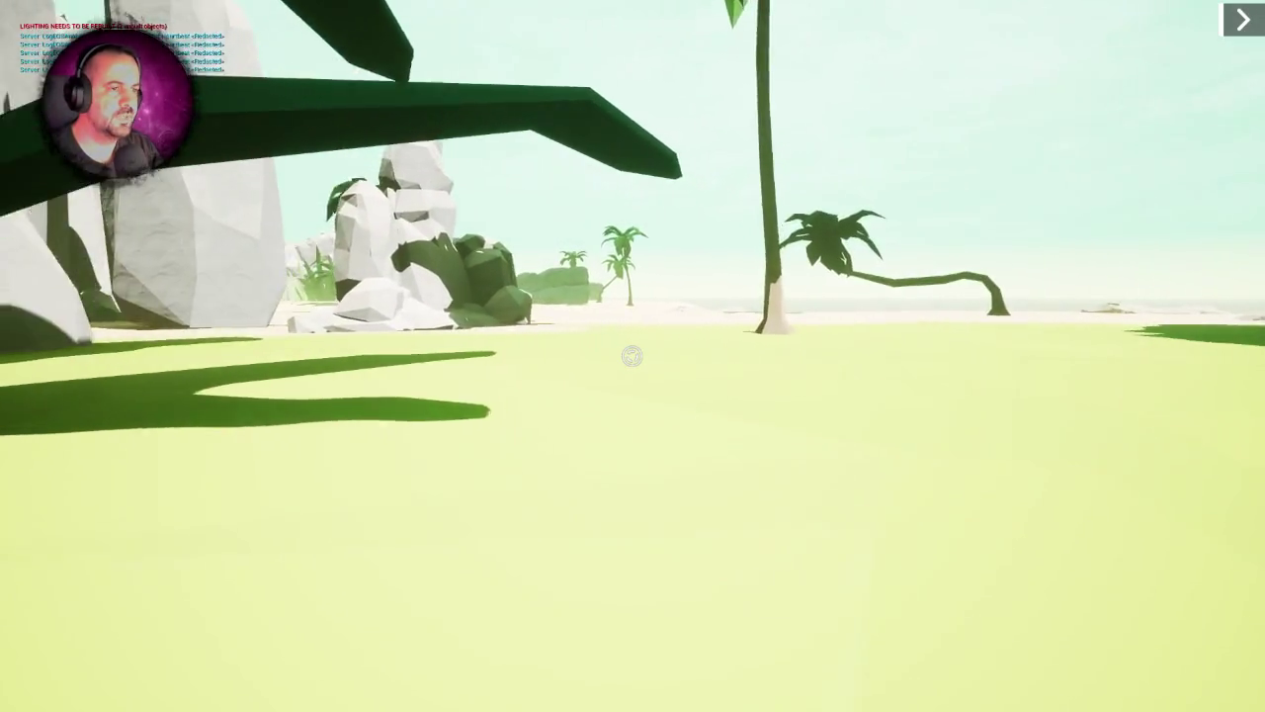
- Walk from the white rocks along the beach past the palm and green rock pillar
key("w")
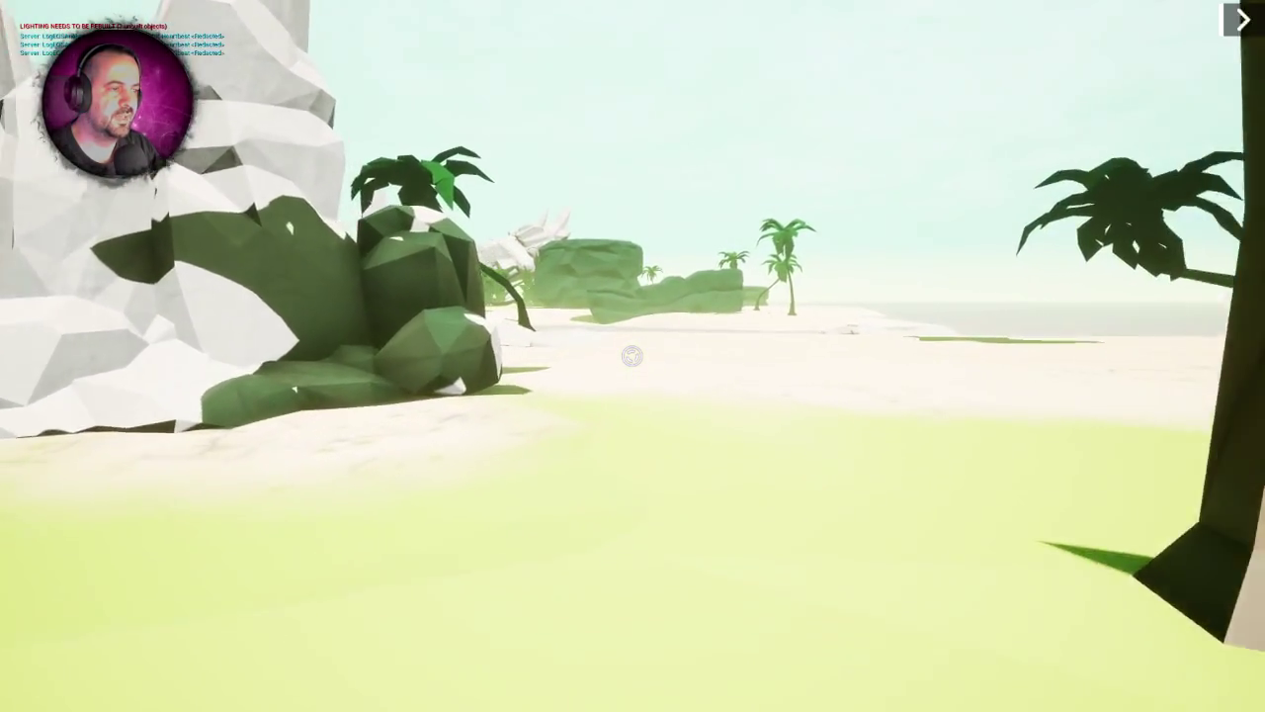
key("w")
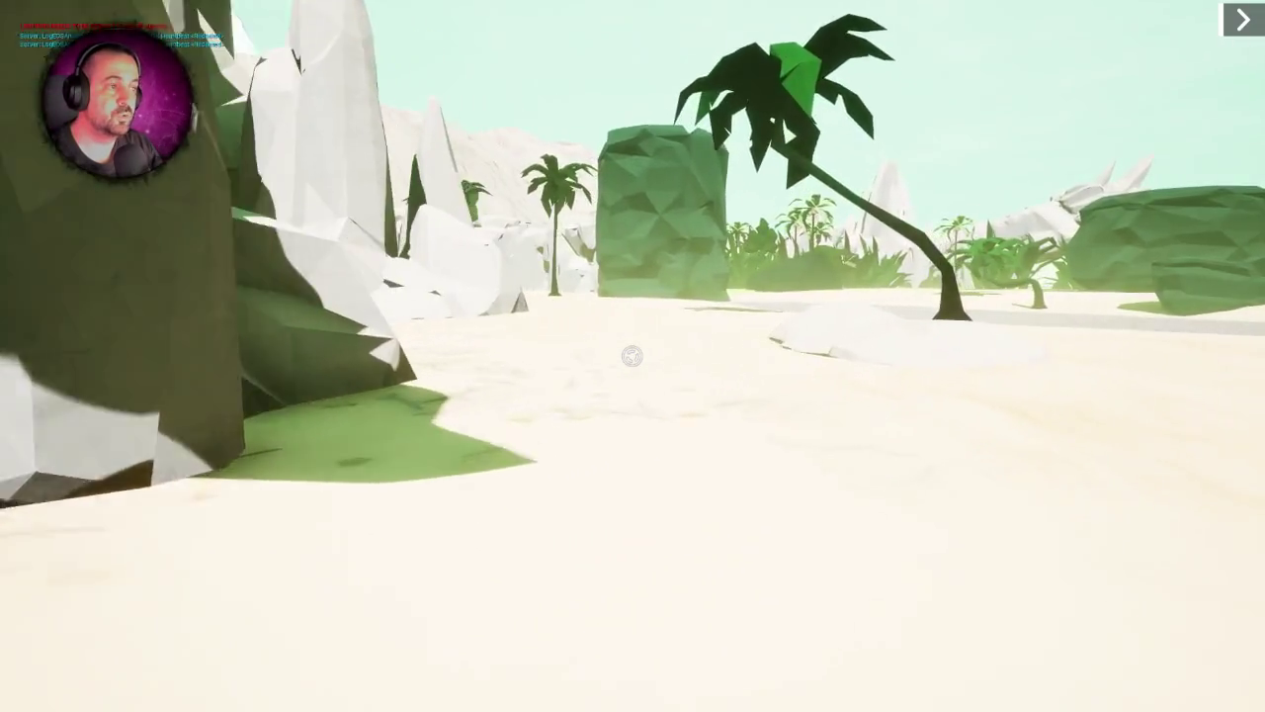
key("w")
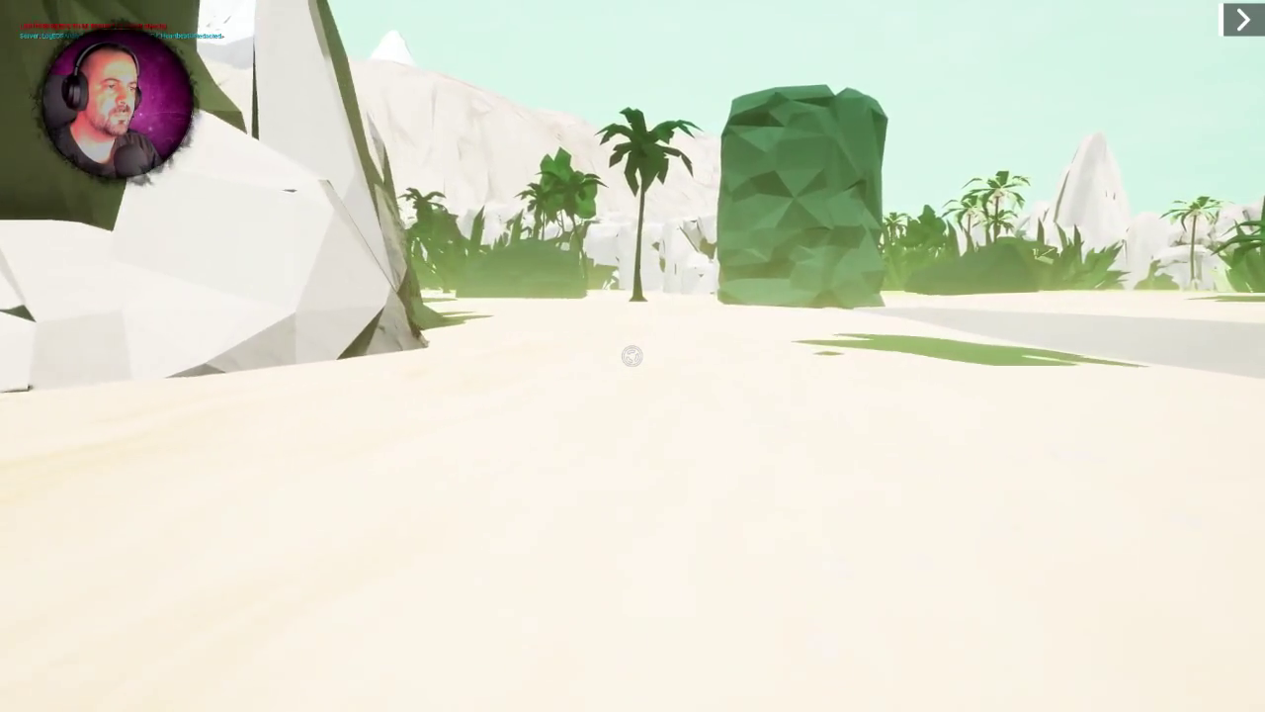
key("w")
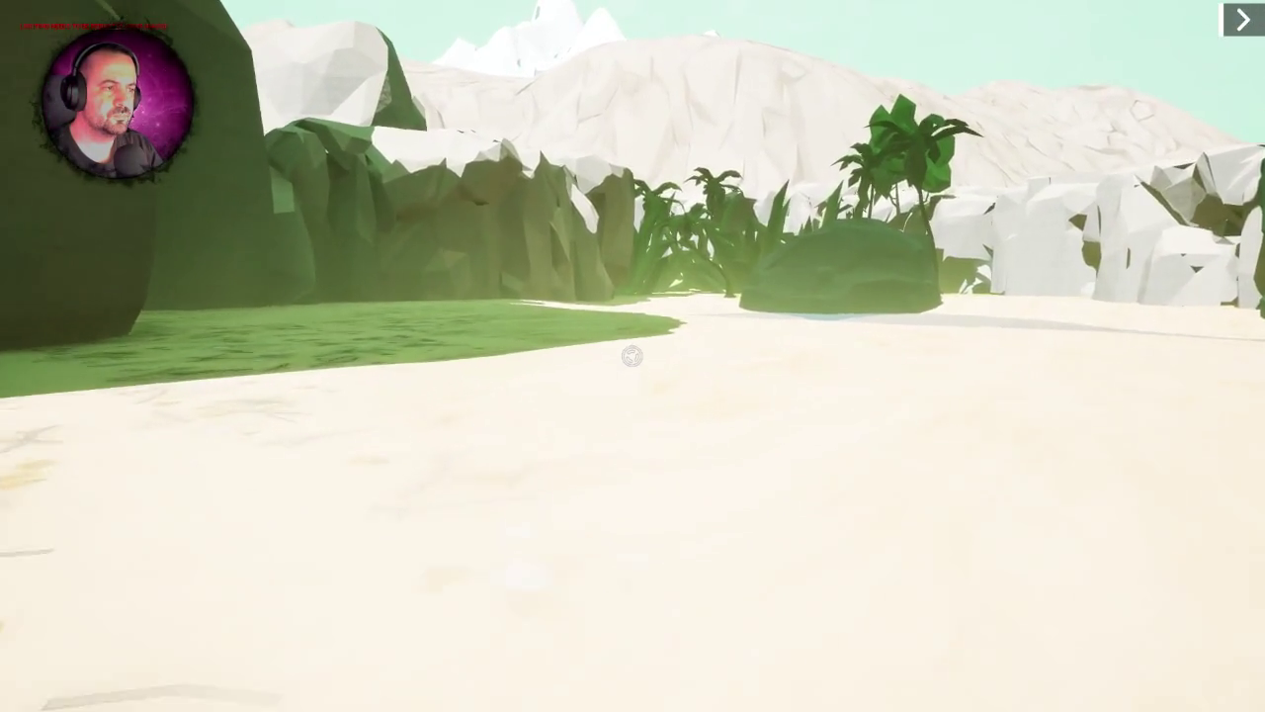
- Cross the sand by the shallow pool onto the grass under the large trees
key("w")
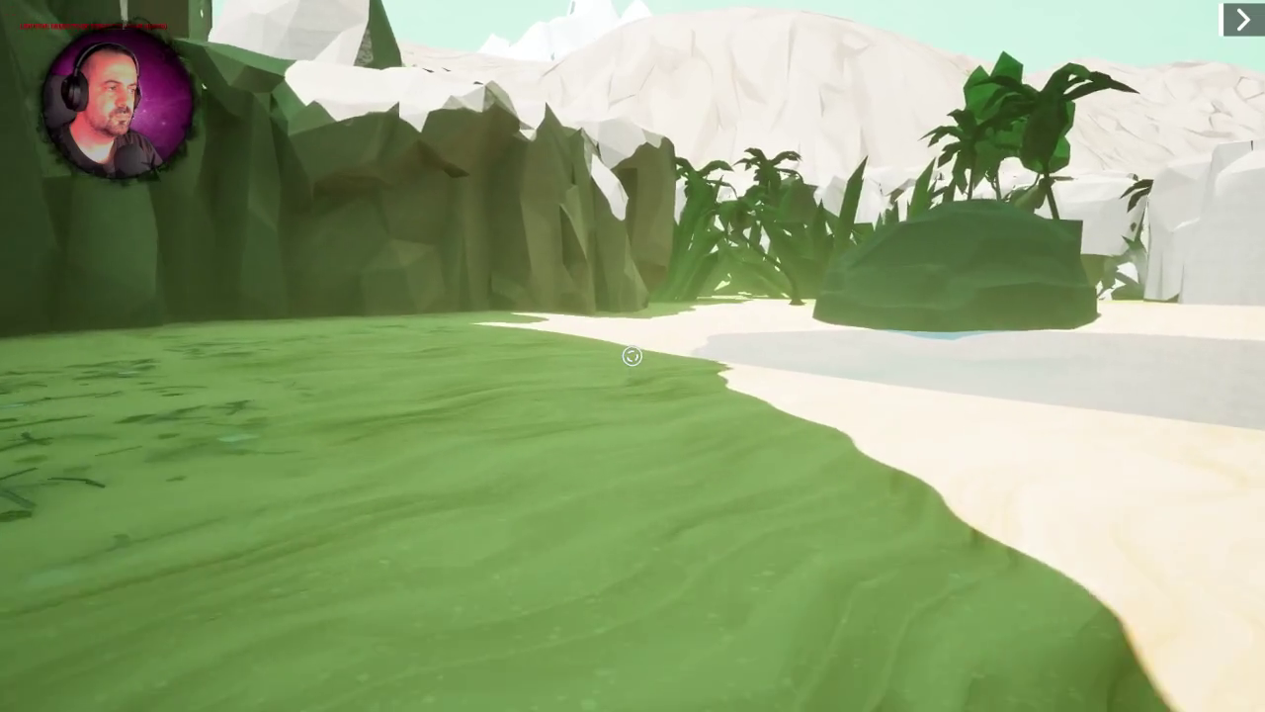
key("w")
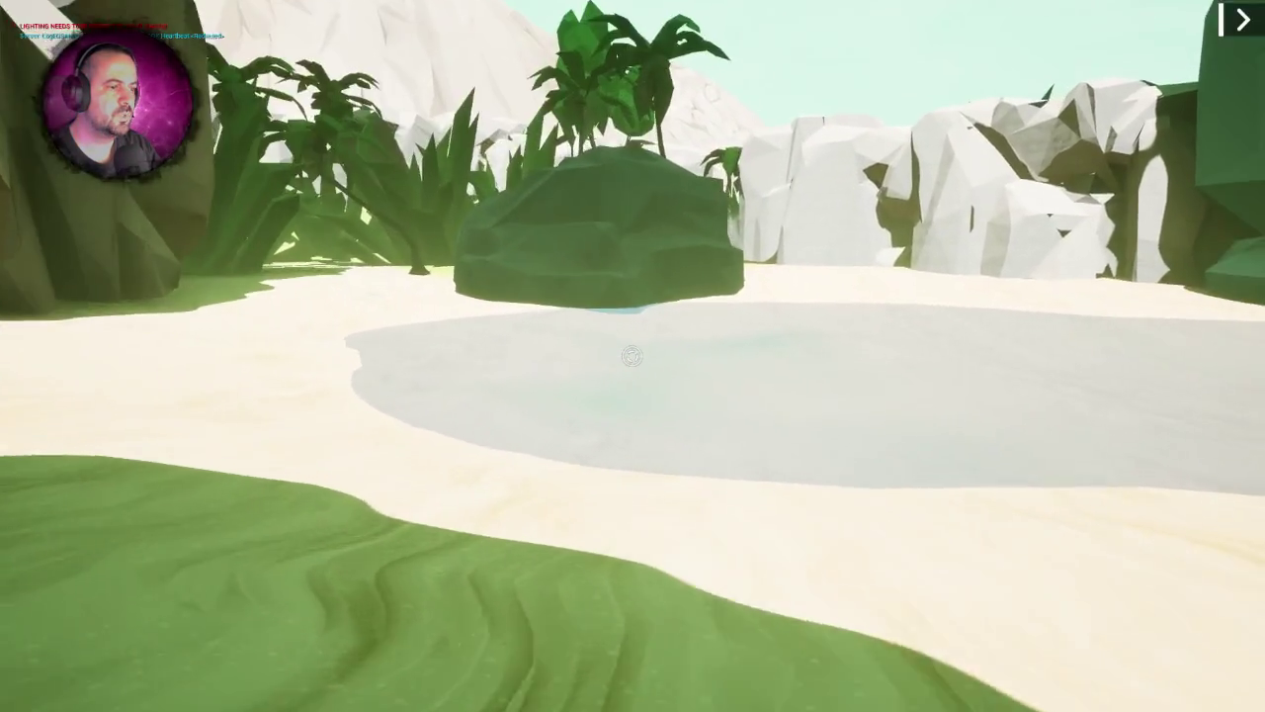
key("w")
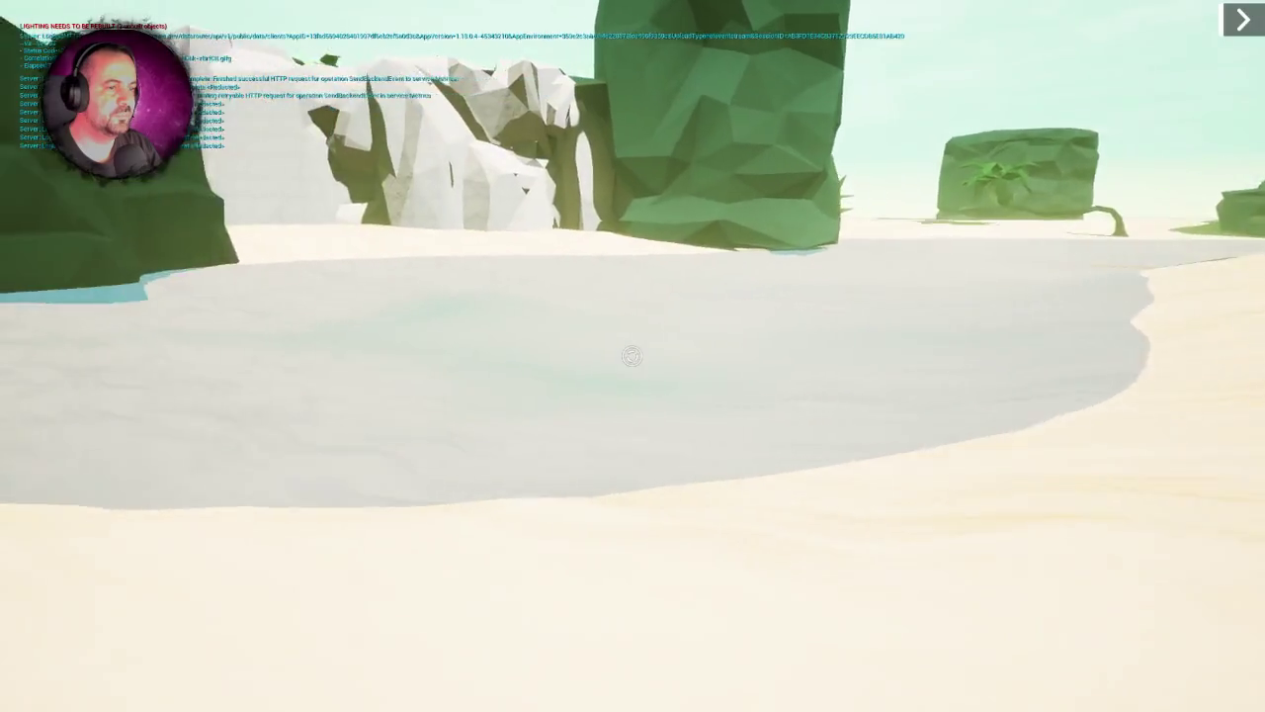
key("w")
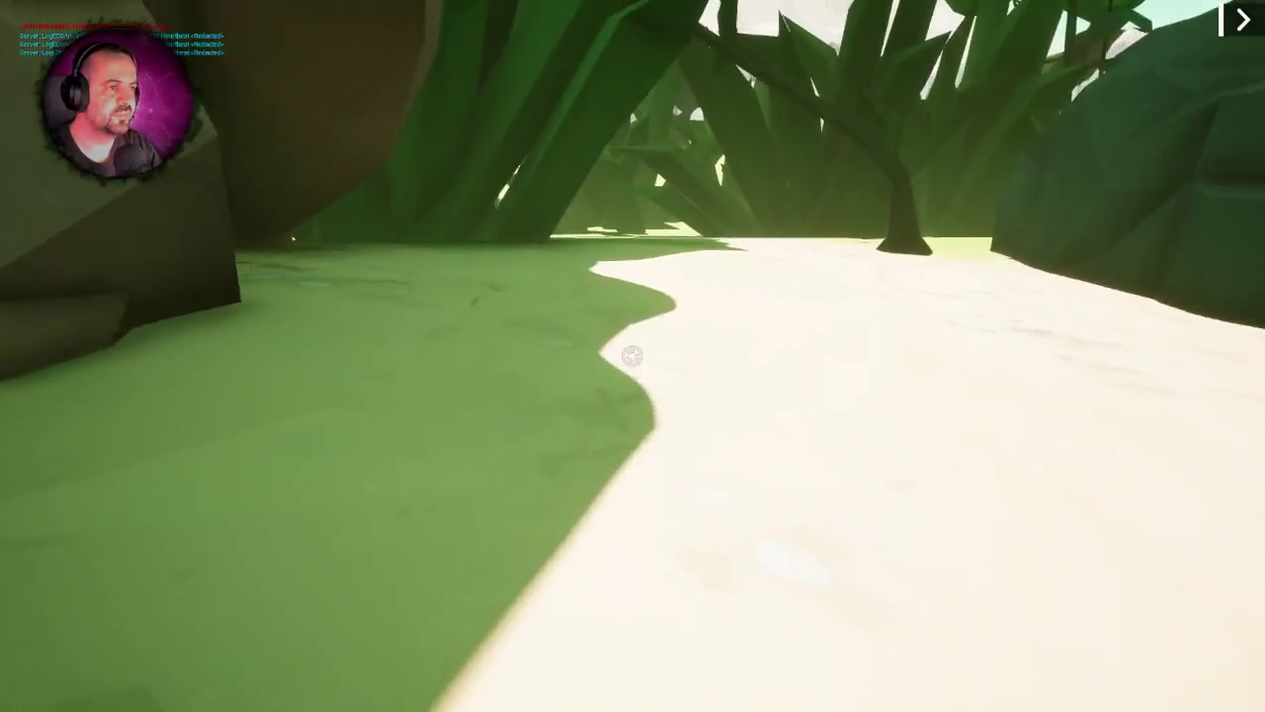
key("w")
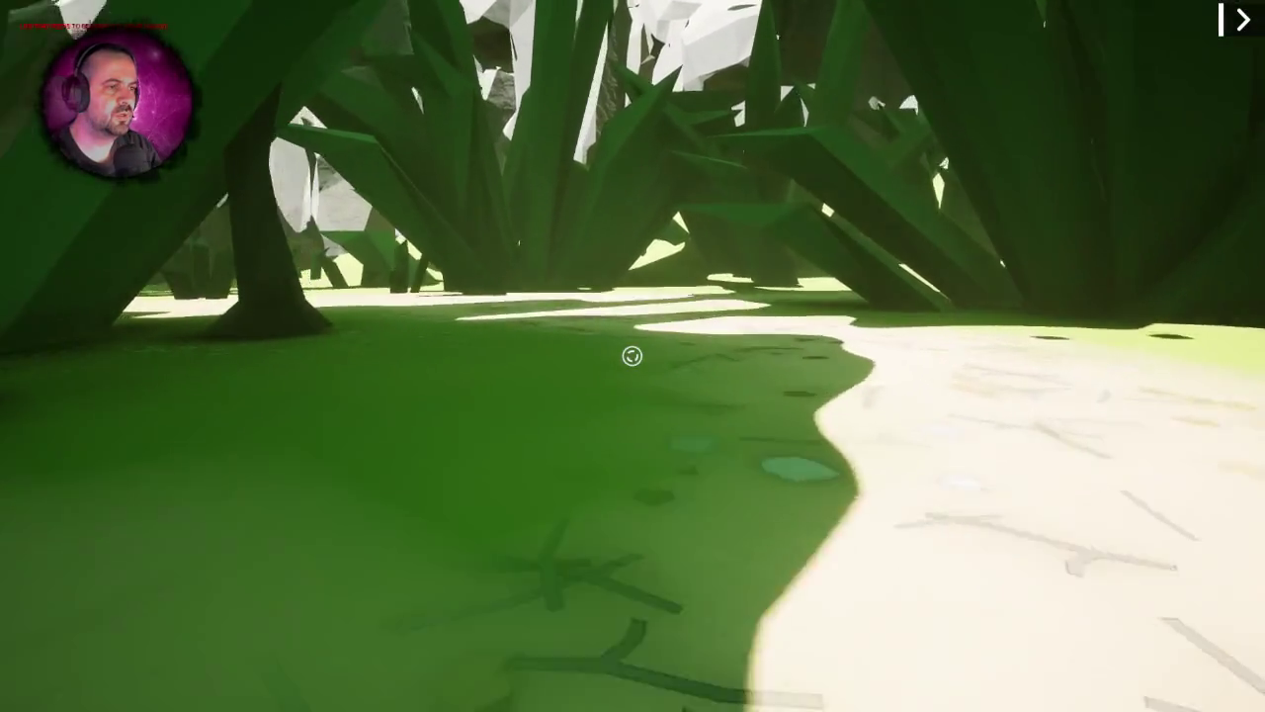
key("w")
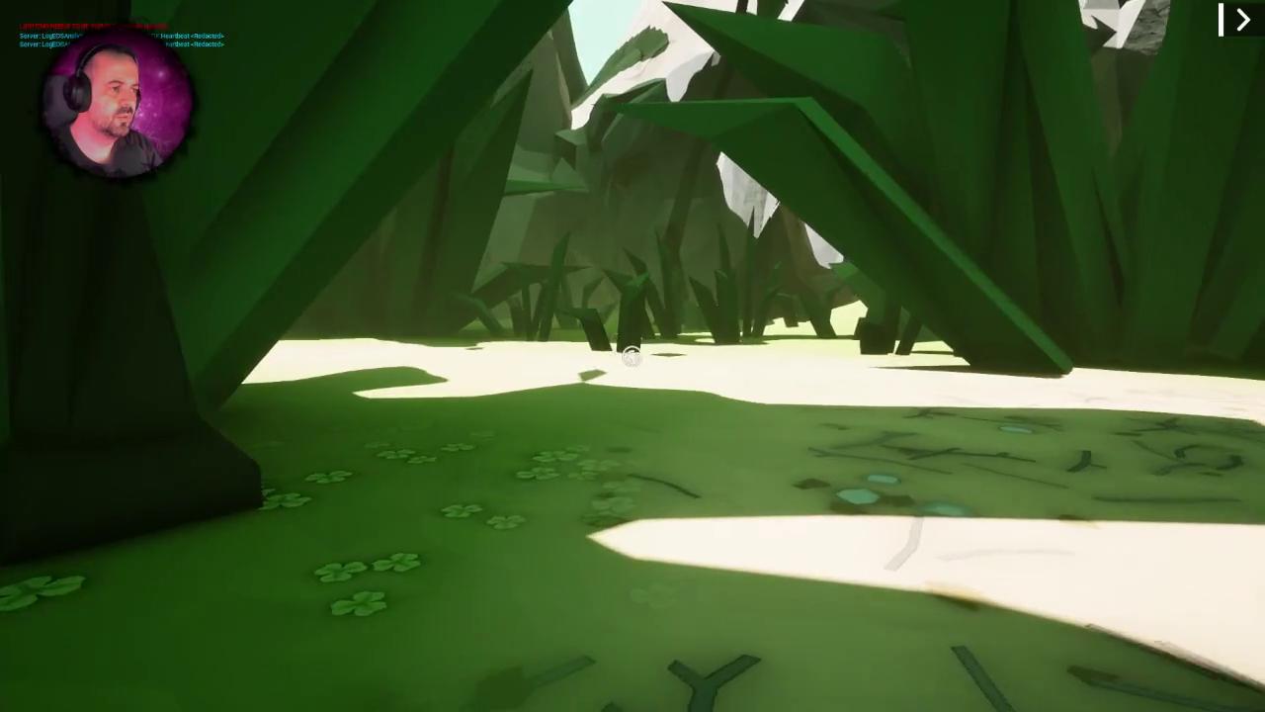
- Follow the shaded grassy path through the tall grass toward the big rock
key("w")
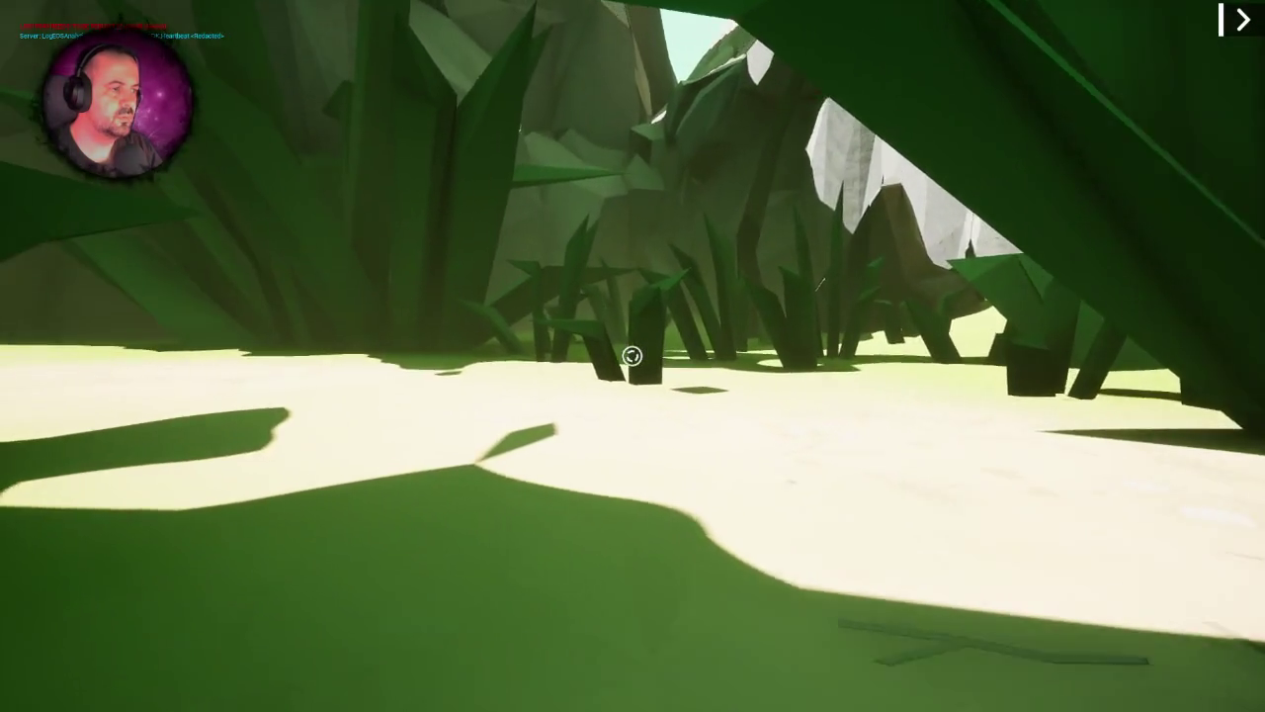
key("w")
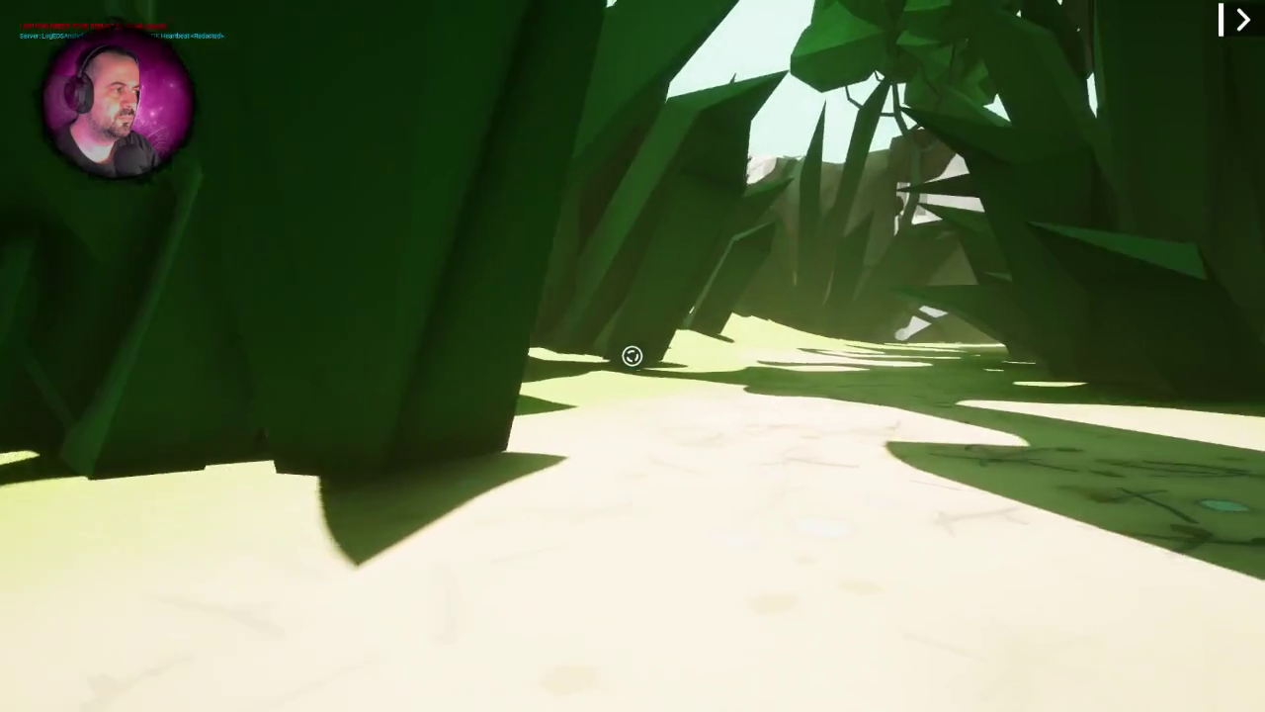
key("w")
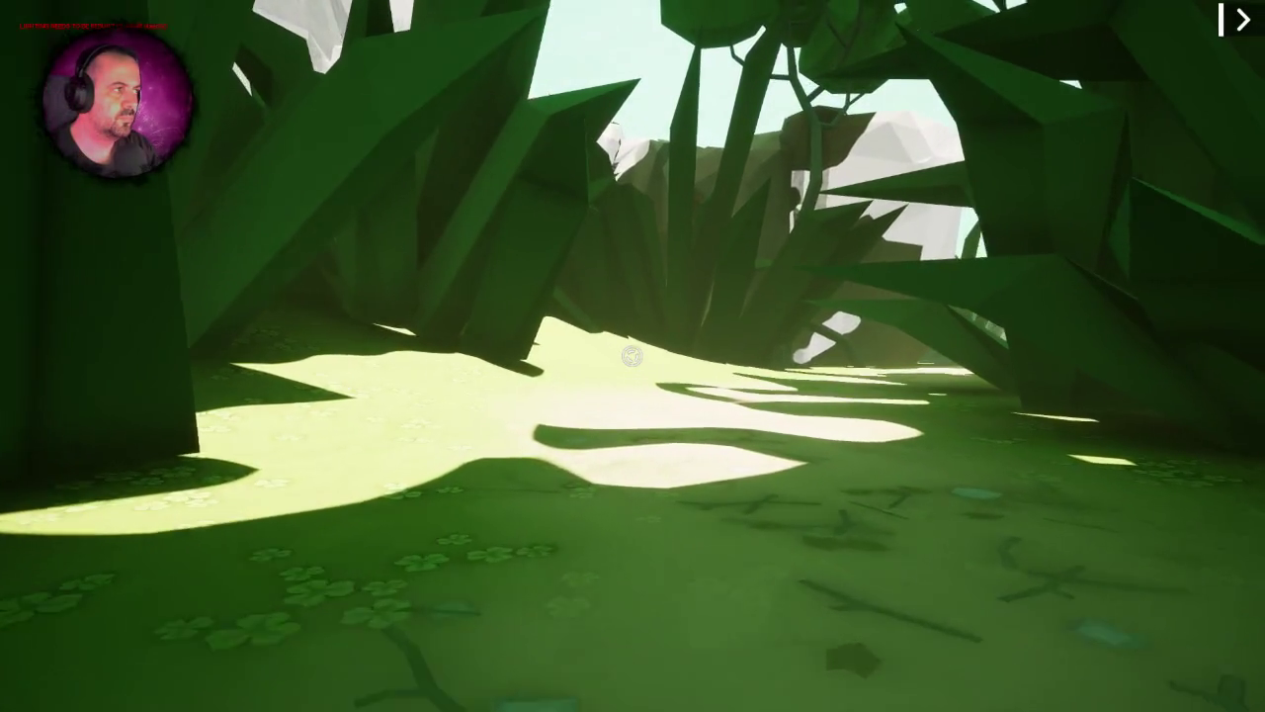
key("w")
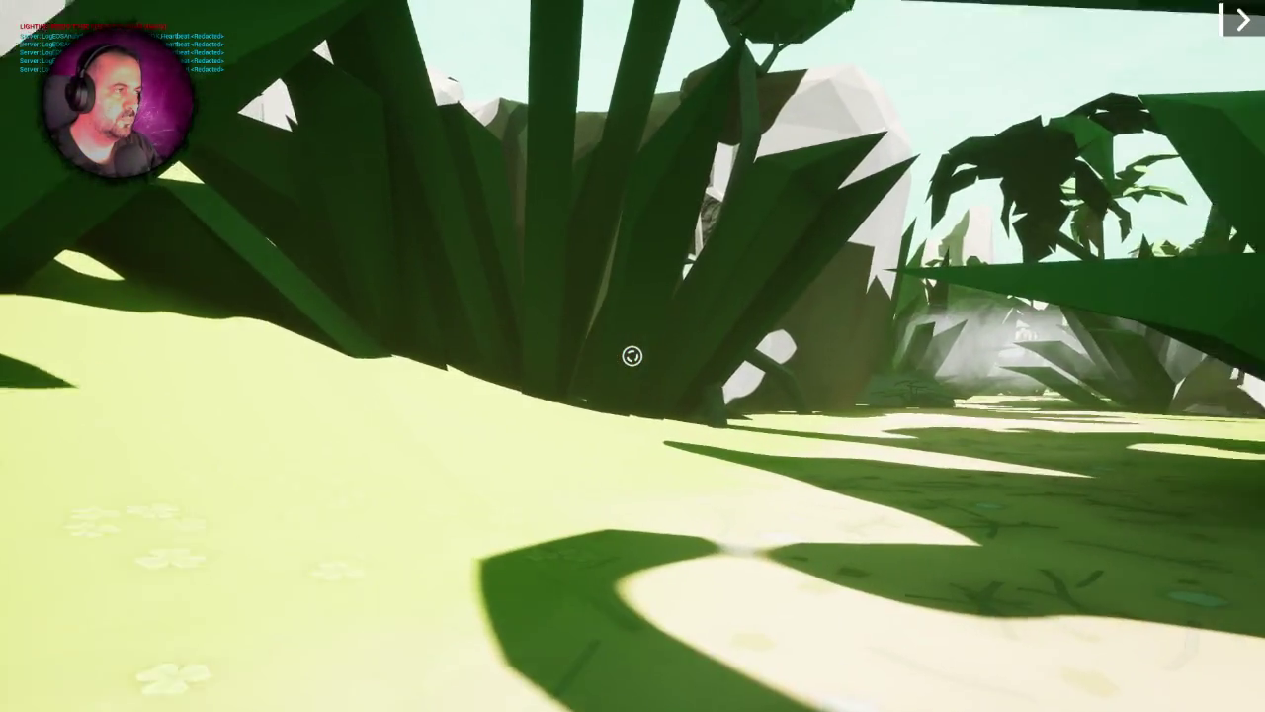
key("w")
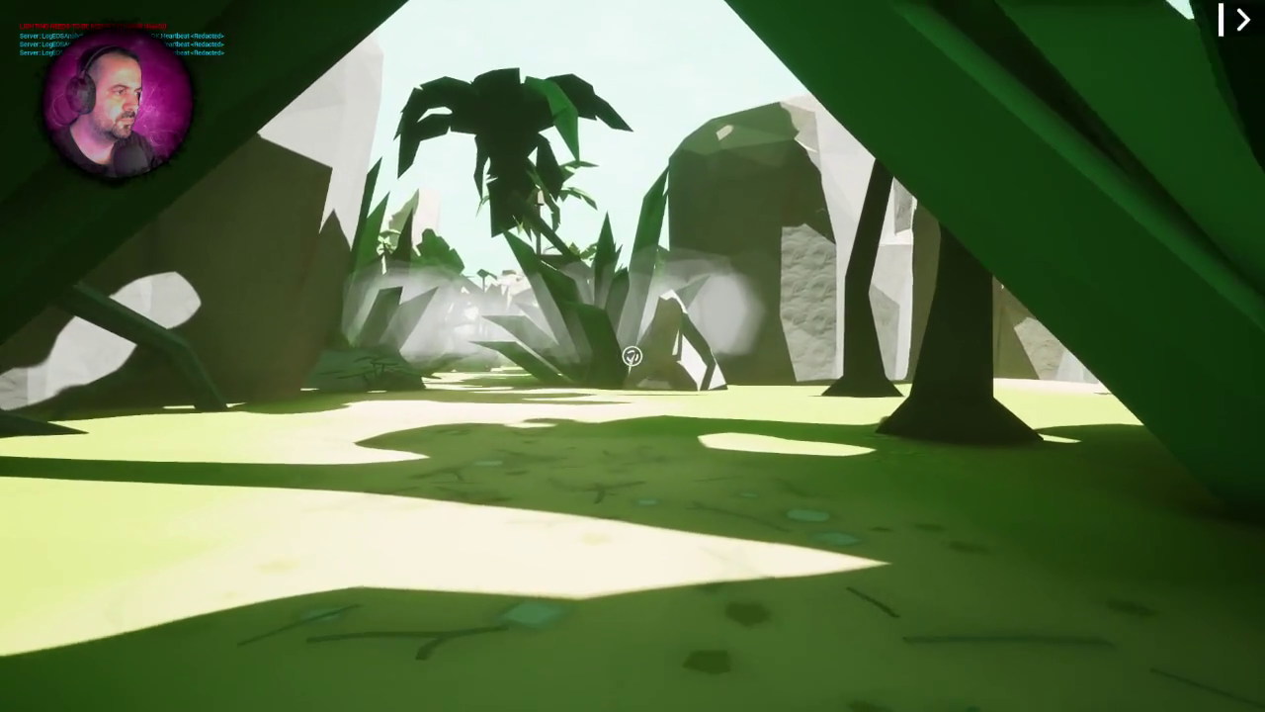
key("w")
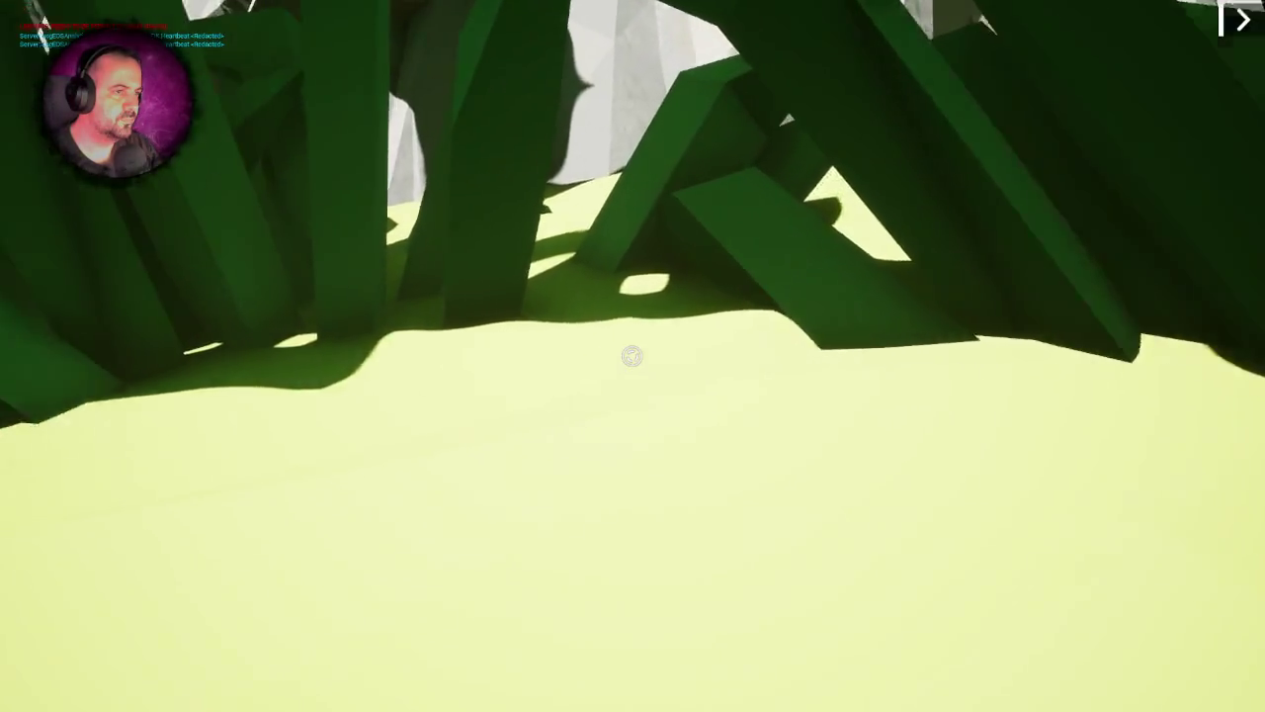
key("w")
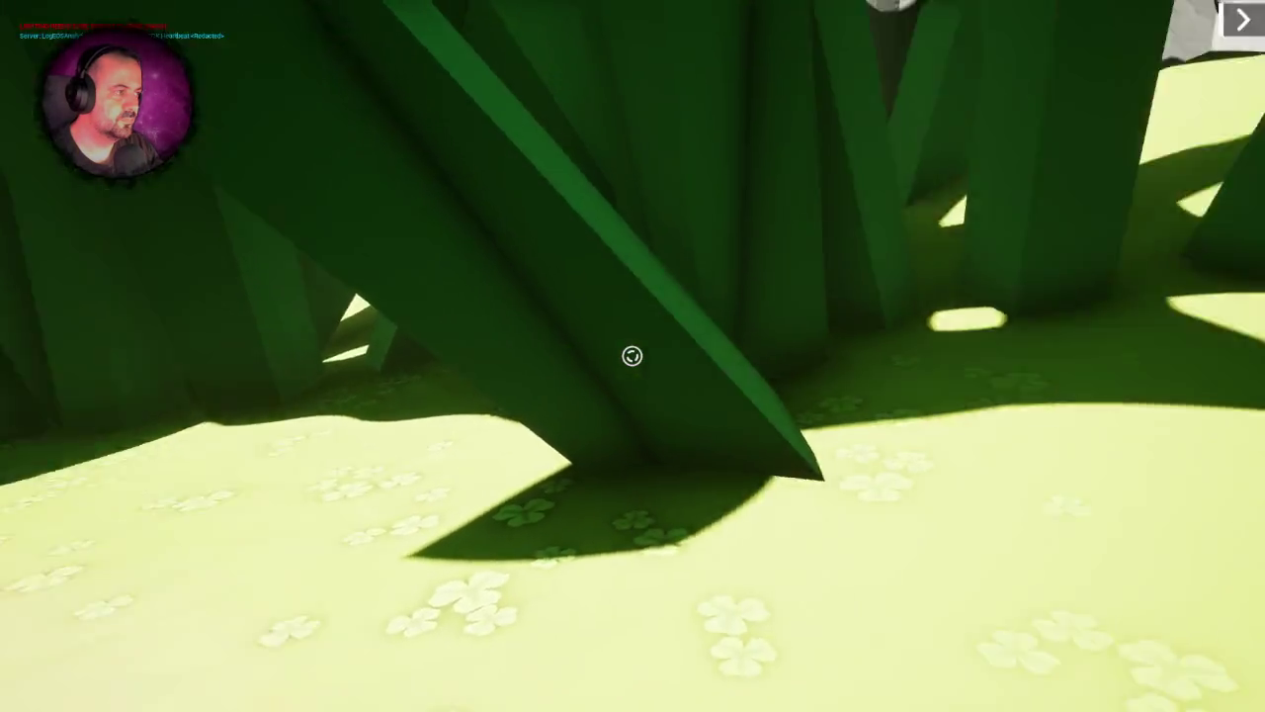
key("w")
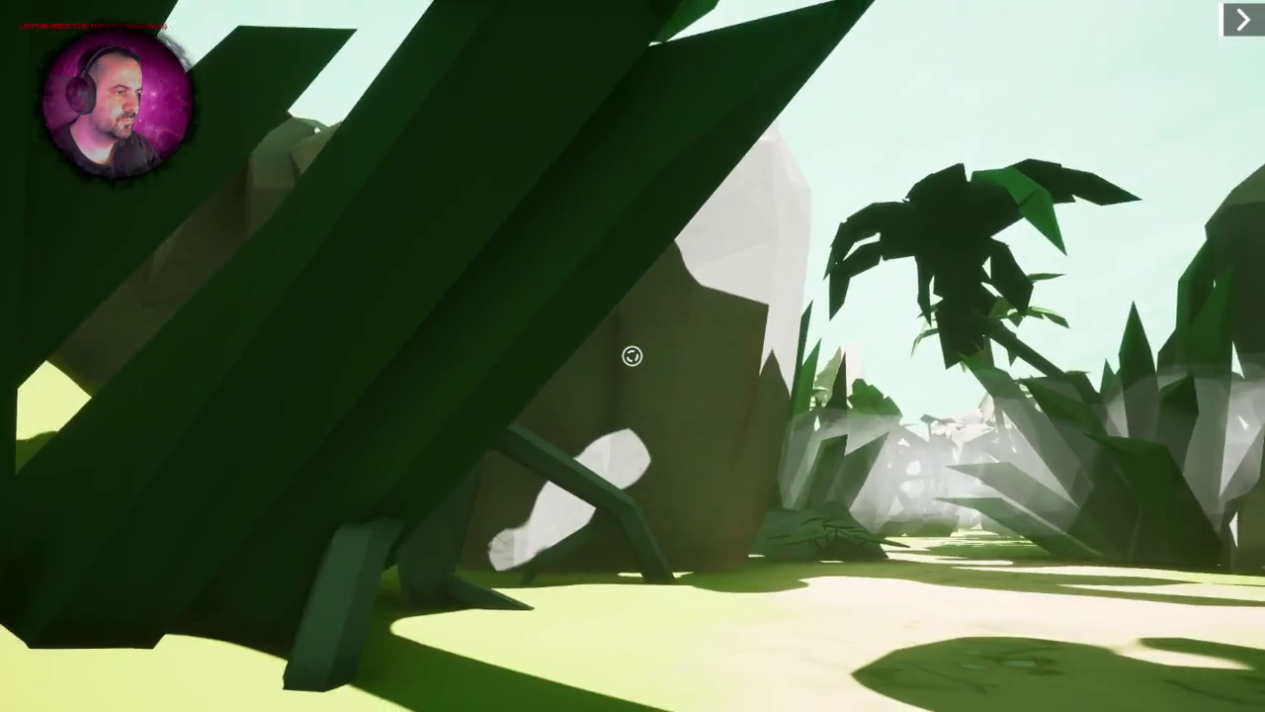
- Walk alongside the rock among the plant stalks and roots toward the sunlit clearing
key("w")
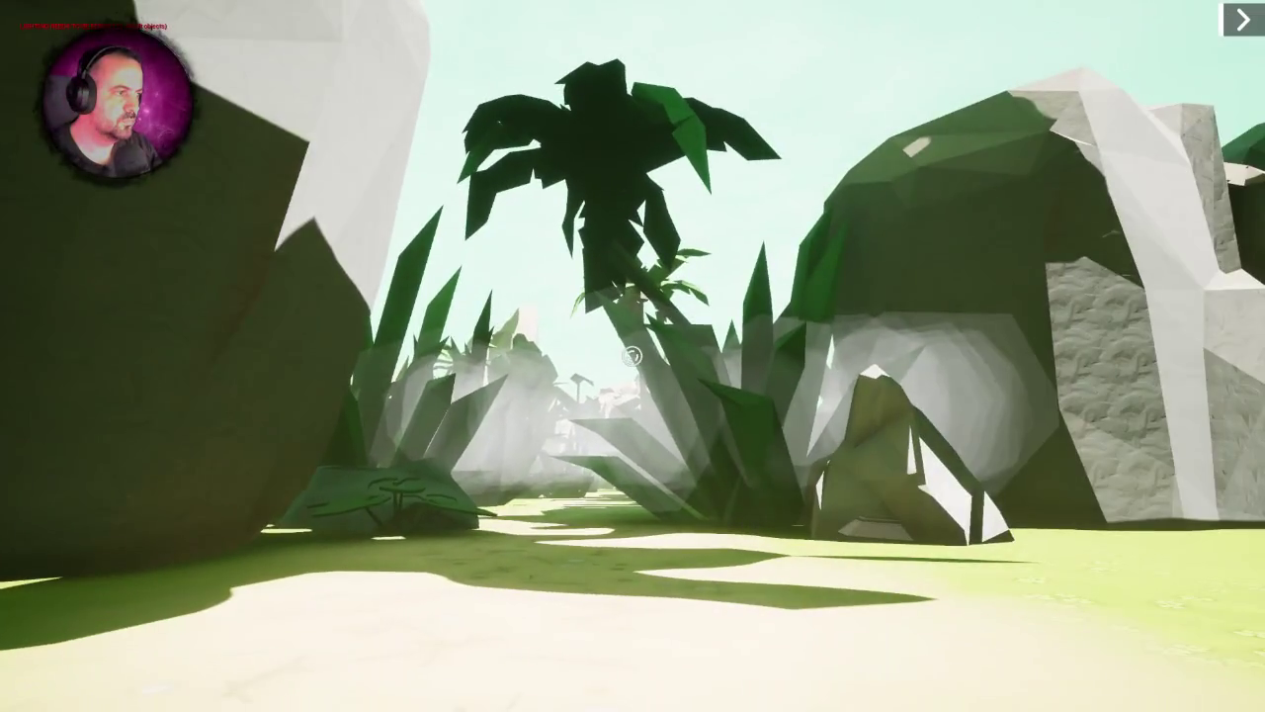
key("w")
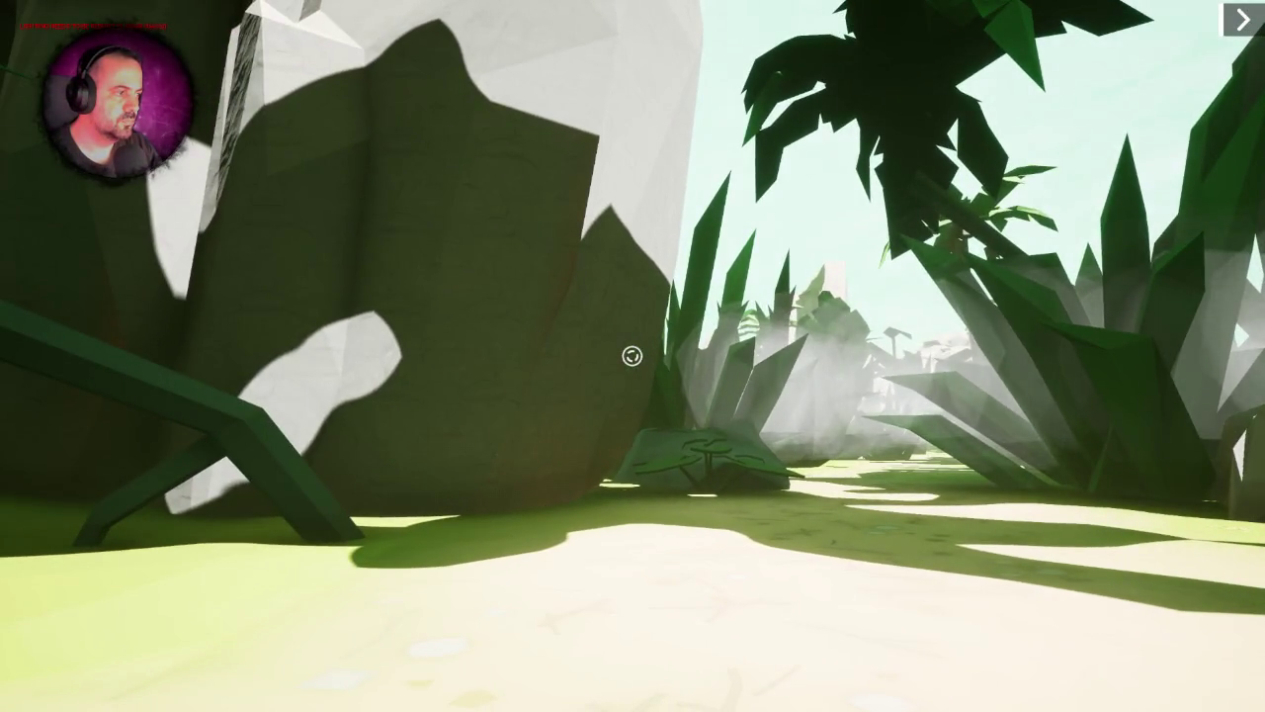
key("w")
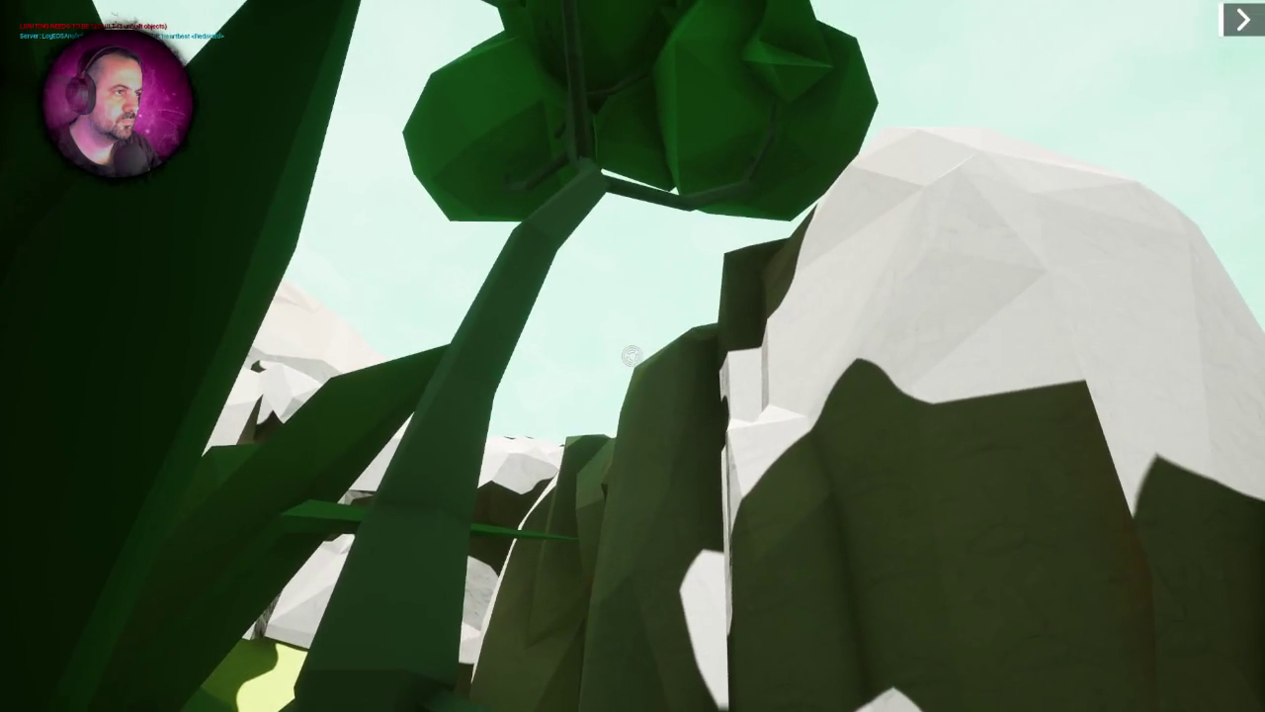
key("w")
key("s")
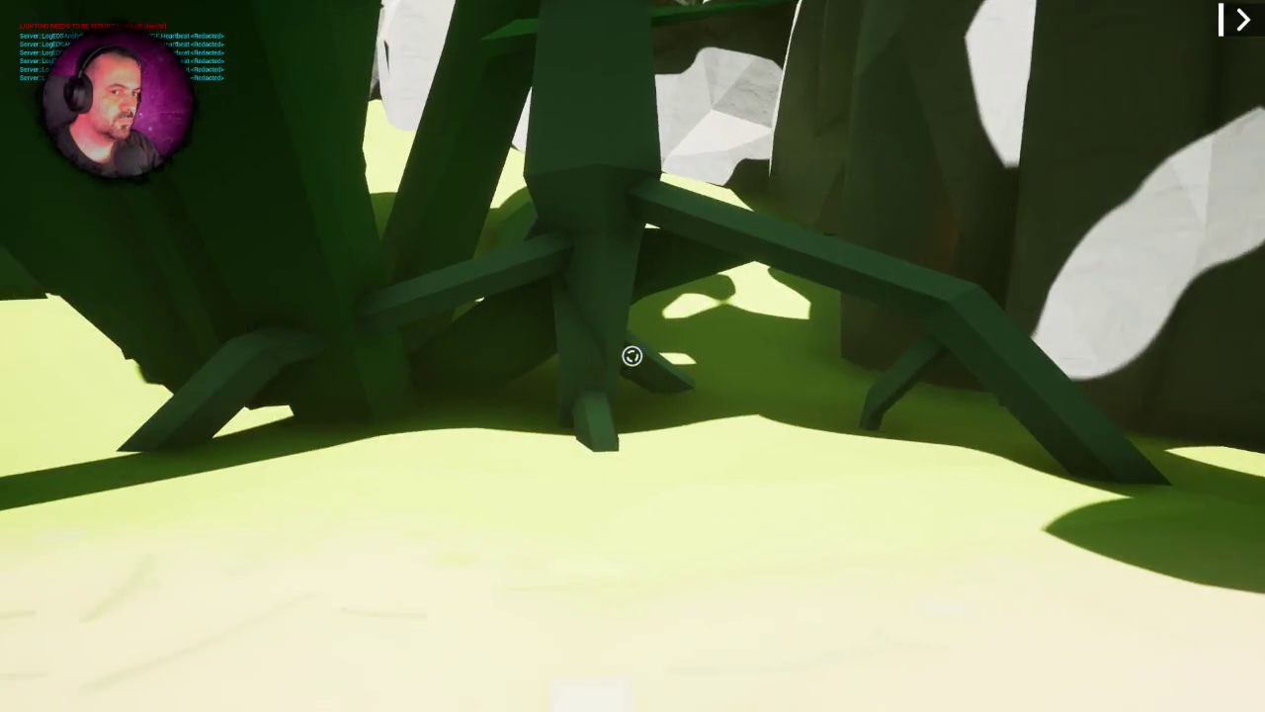
key("w")
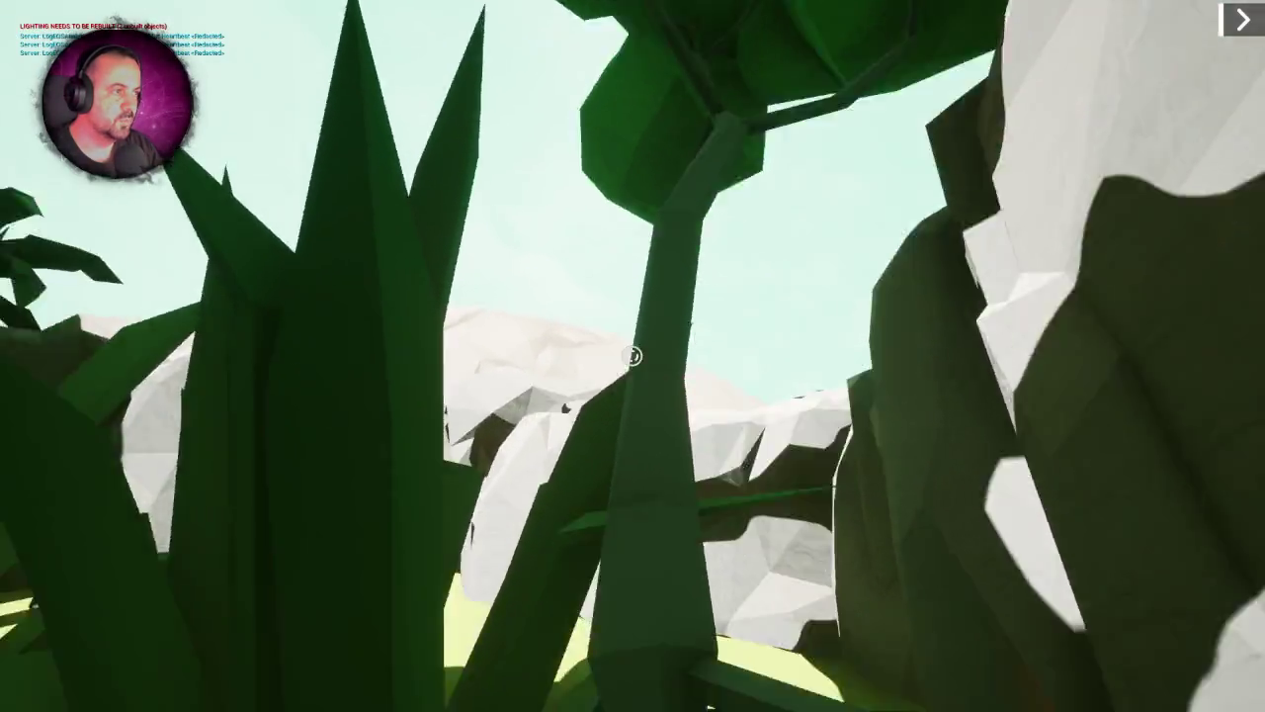
key("w")
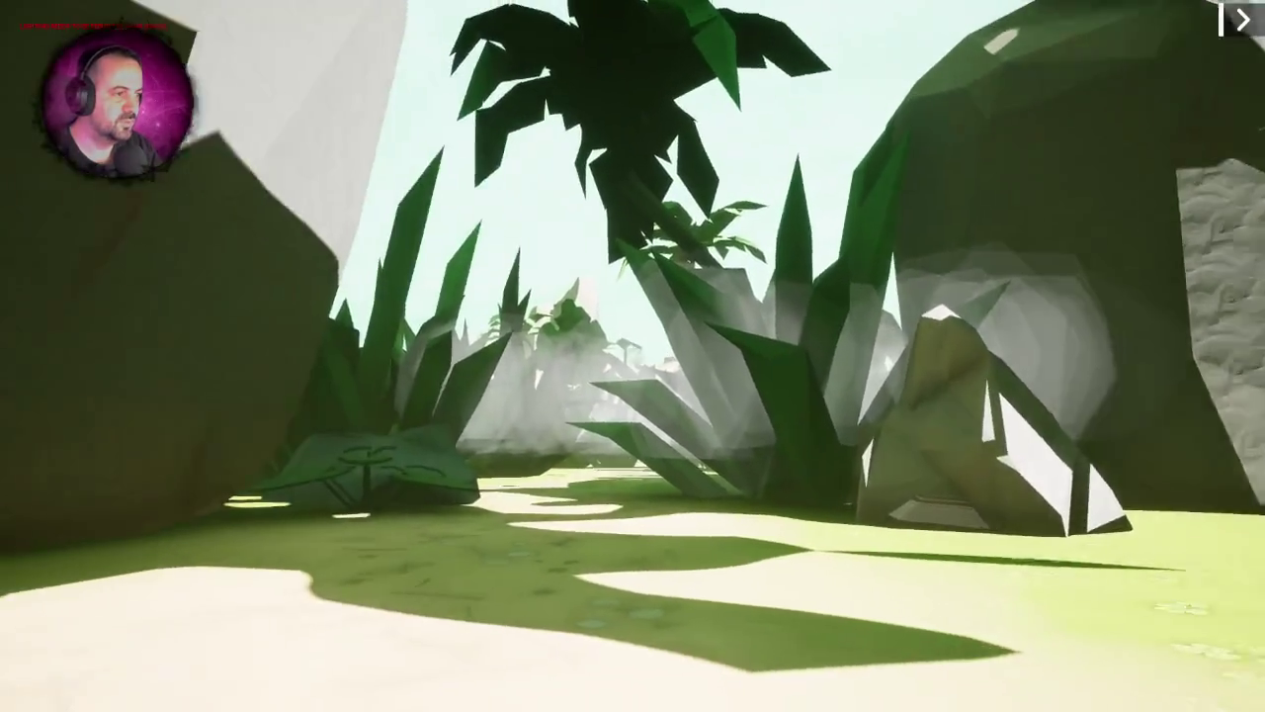
key("w")
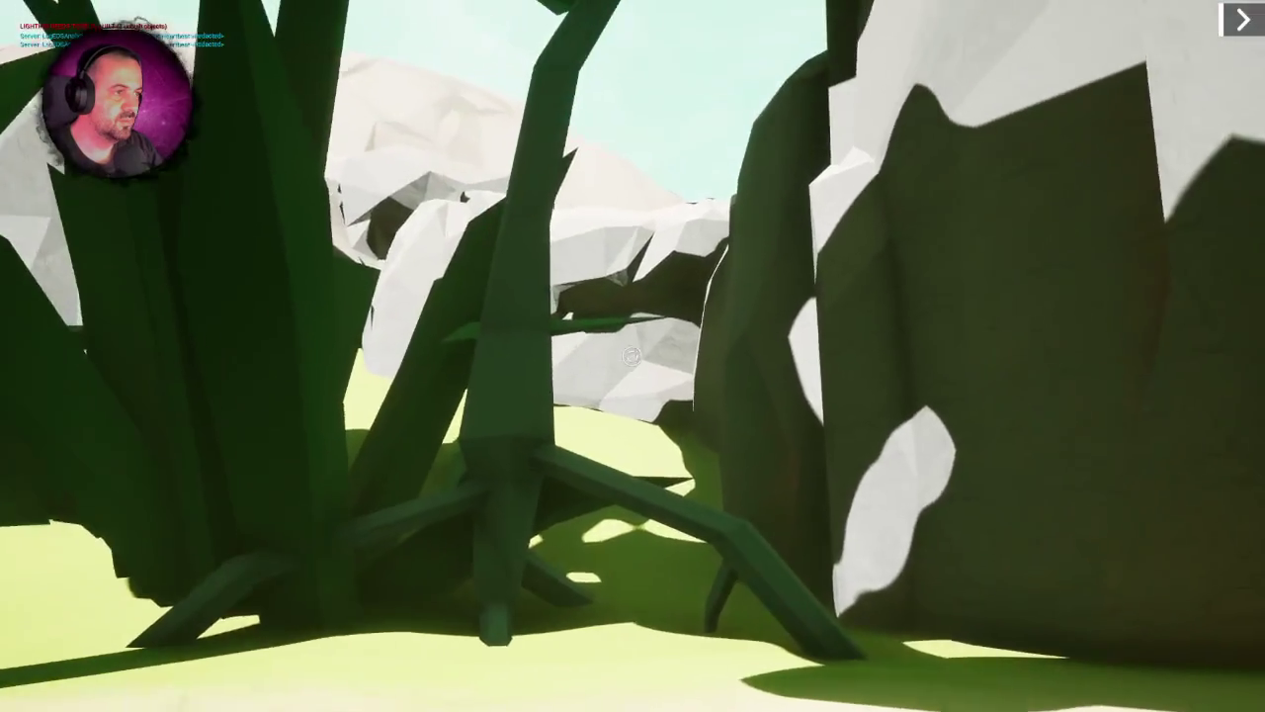
key("w")
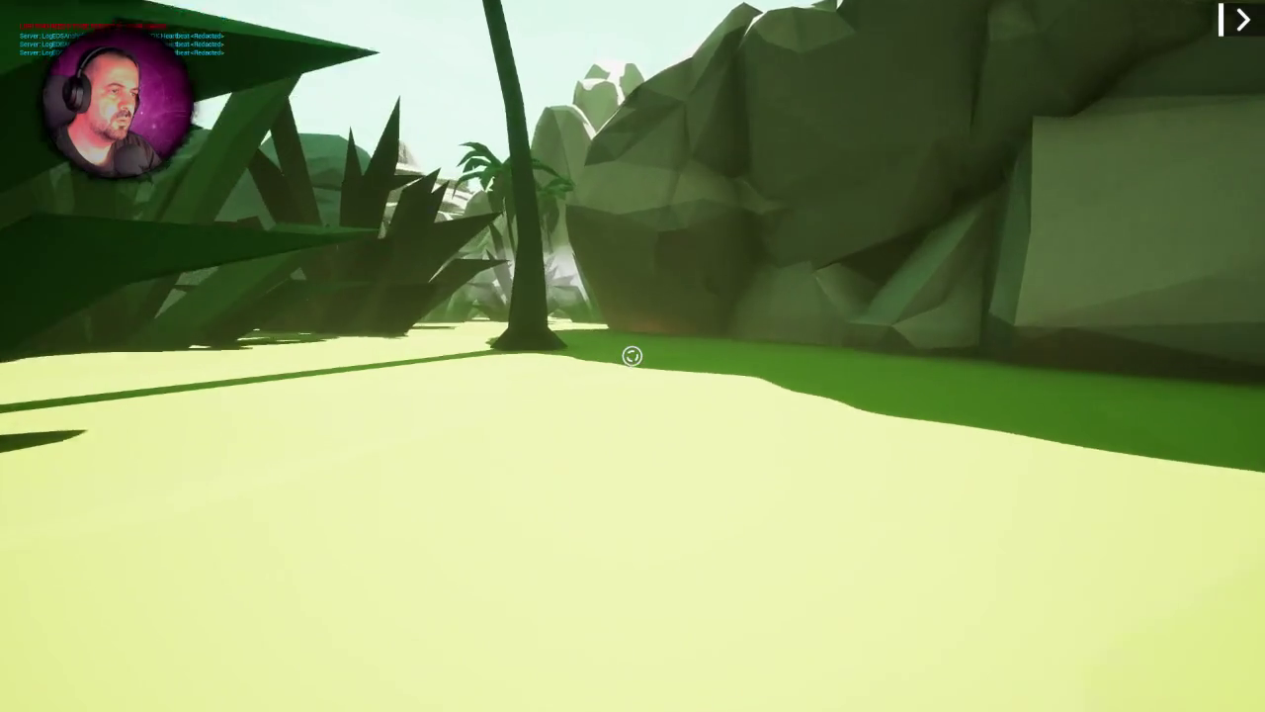
- Walk around the big rock, through the stone archway, and up to the tree
key("w")
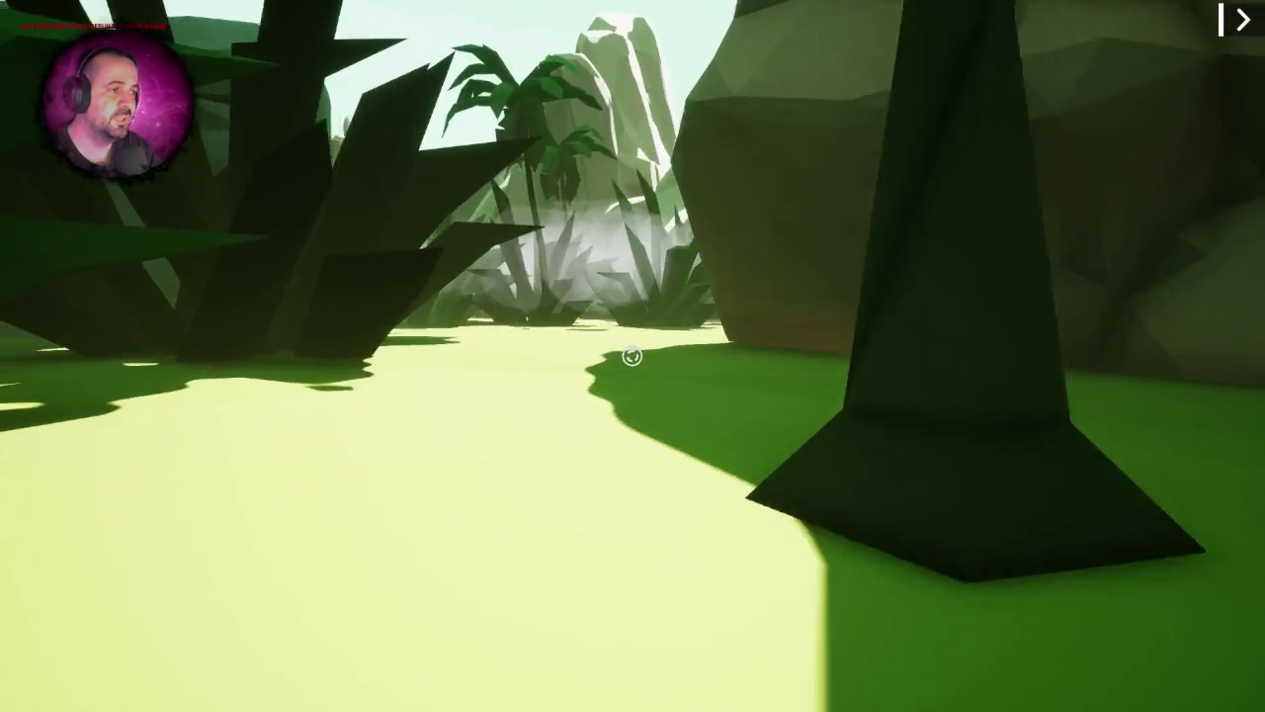
key("w")
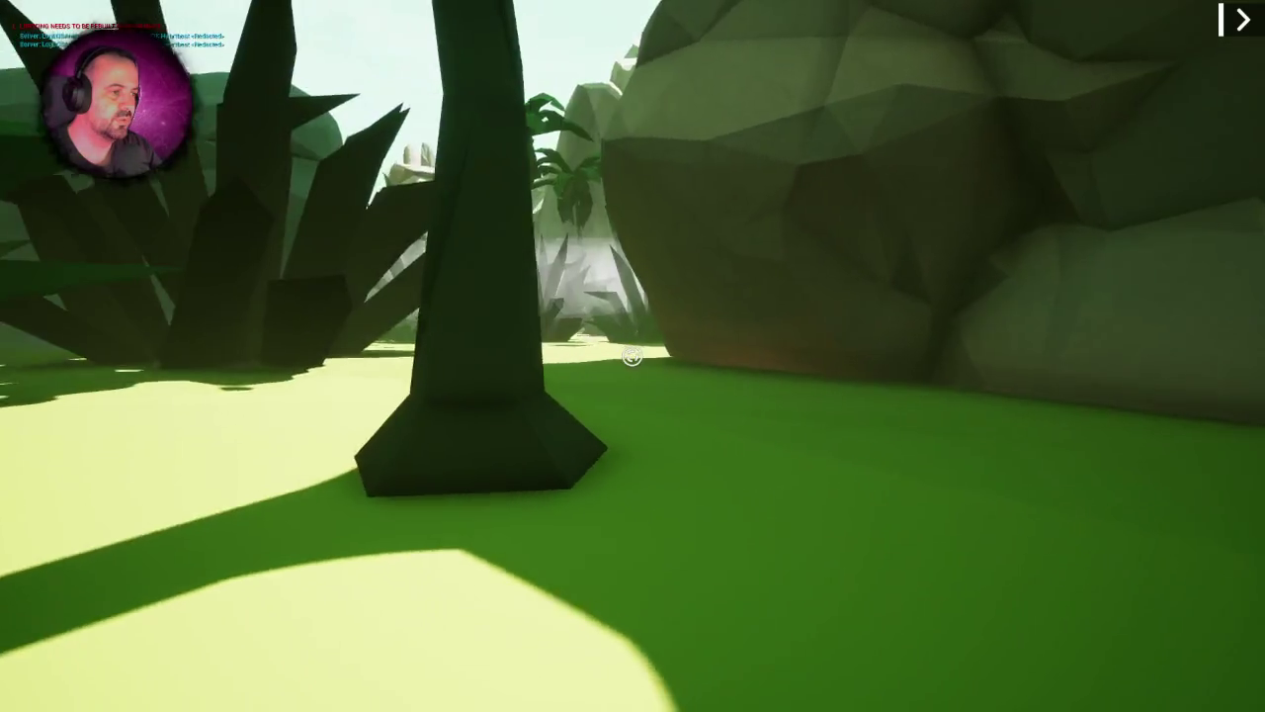
key("w")
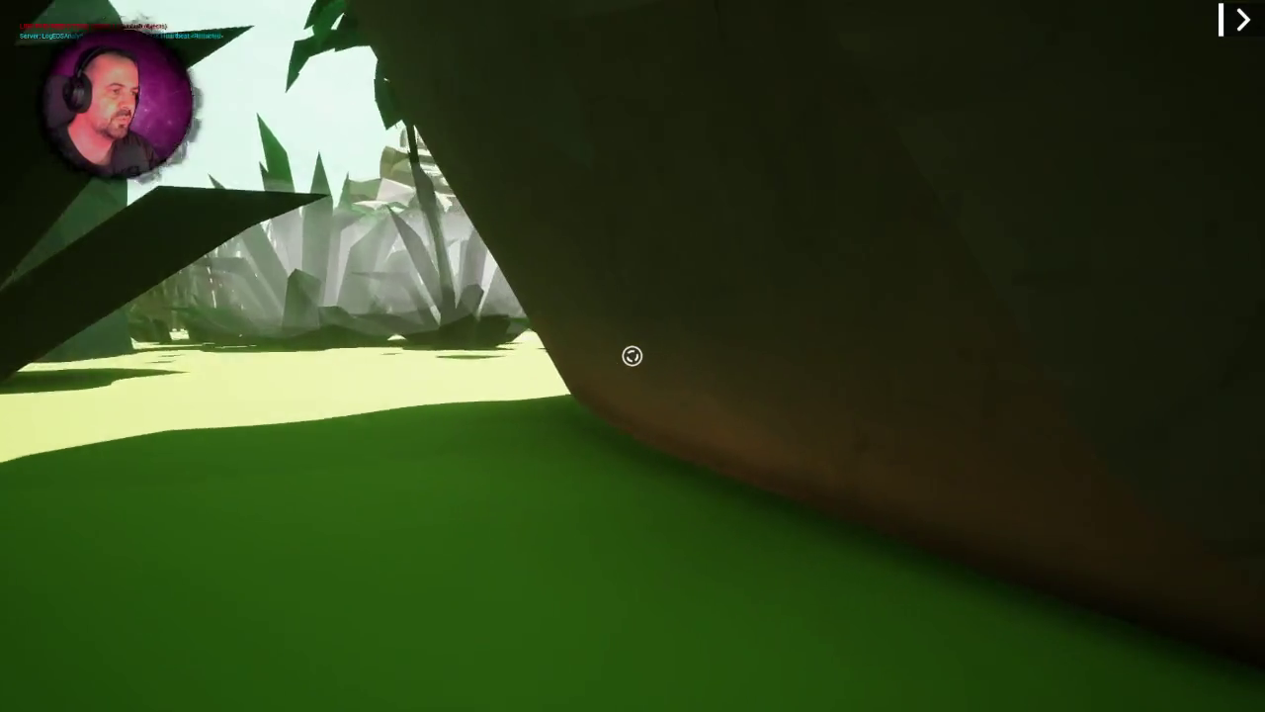
key("w")
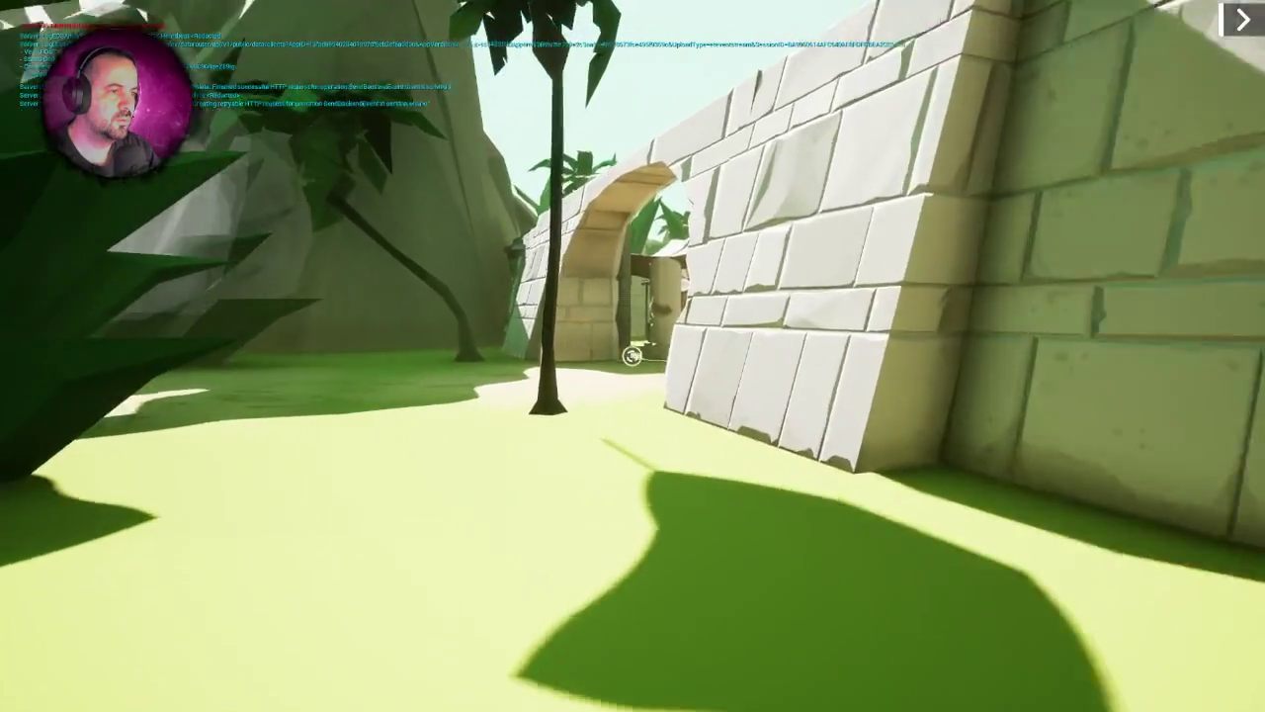
key("w")
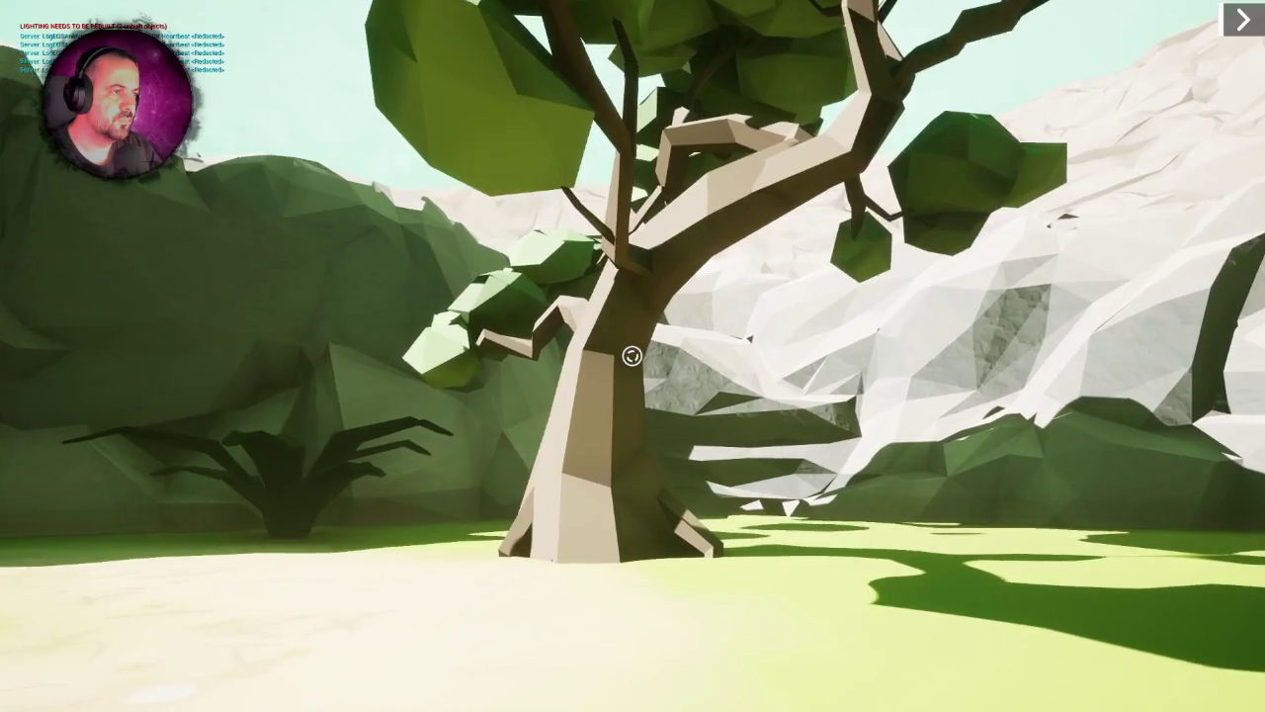
key("w")
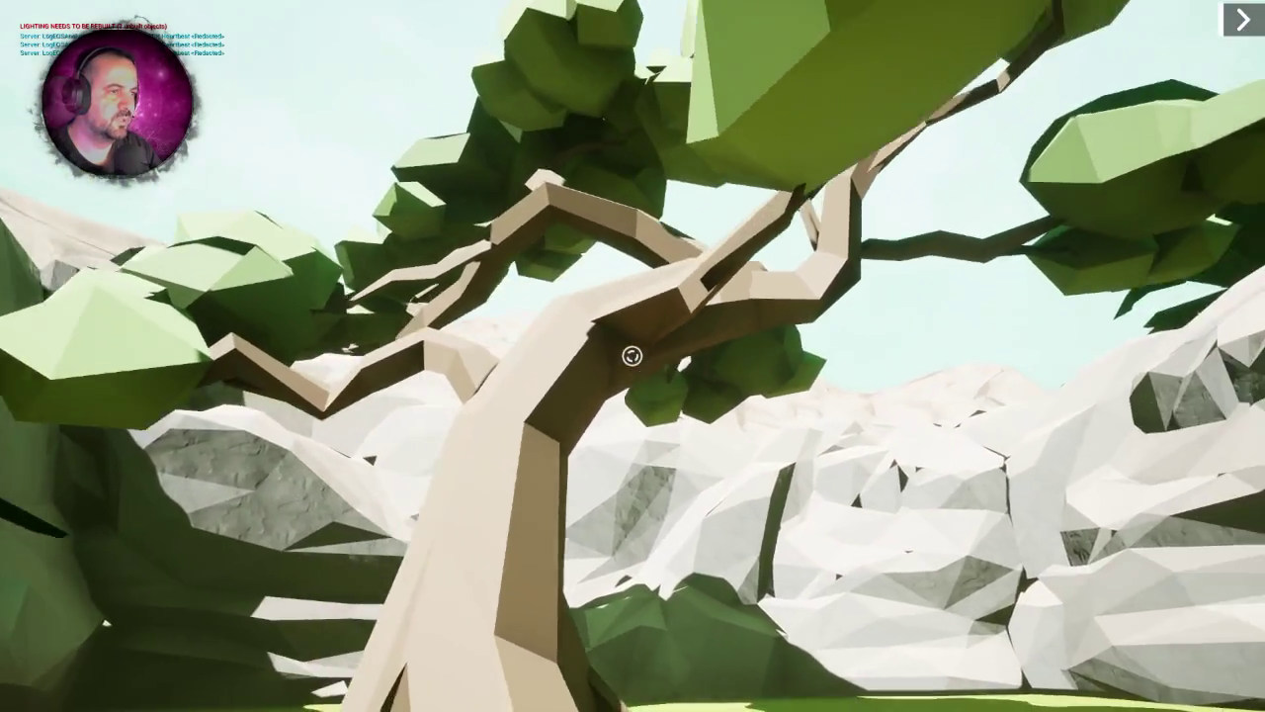
key("s")
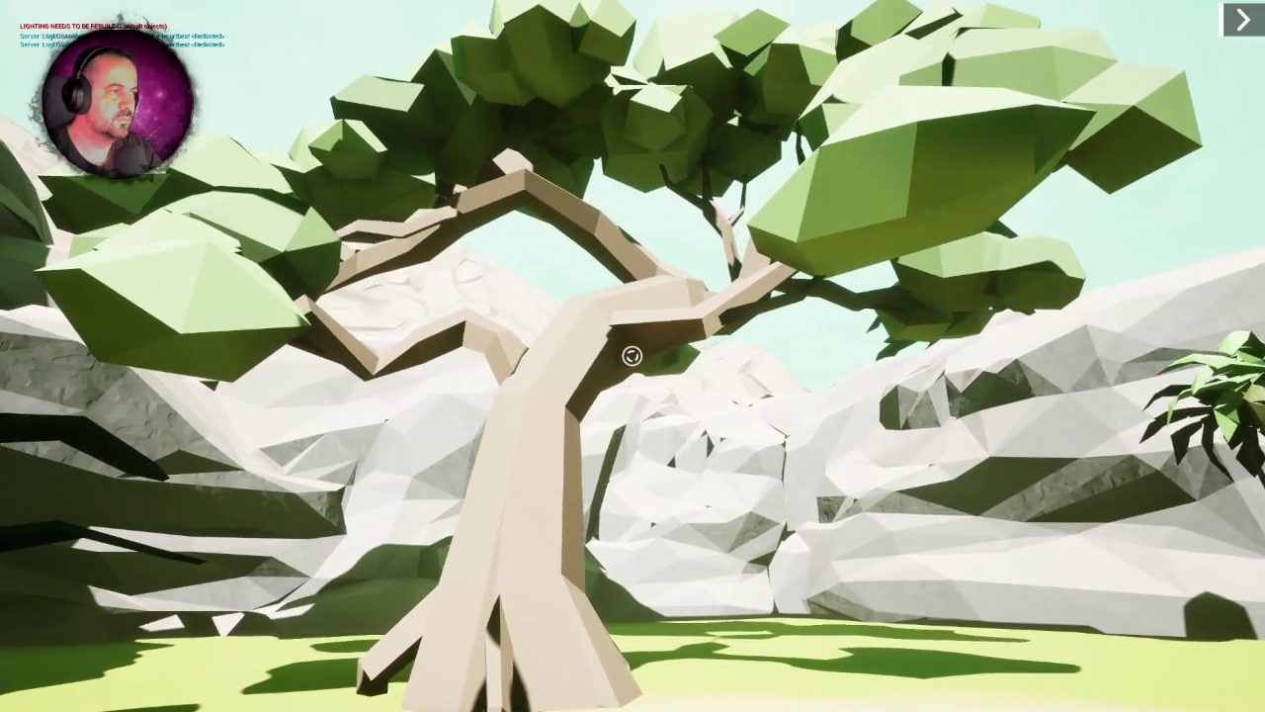
- Walk through the foliage toward the palm tree, then stop play with Esc
mouse_move(632, 356)
key("w")
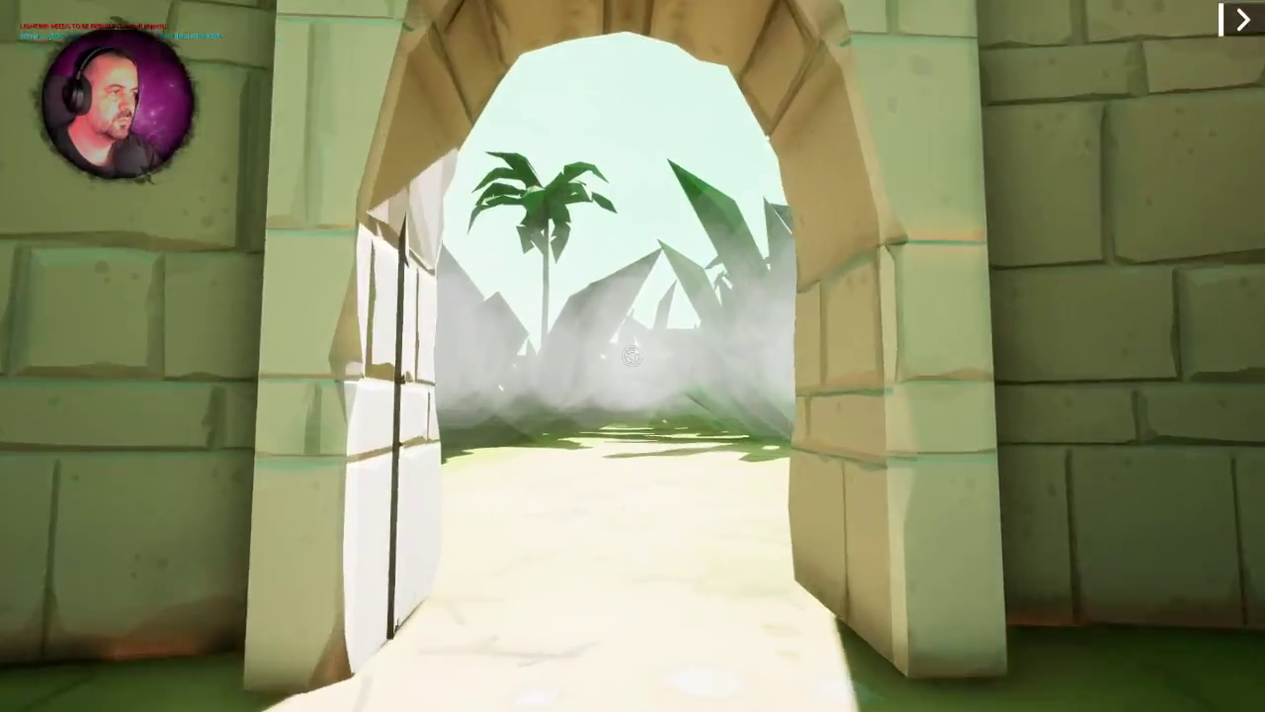
key("w")
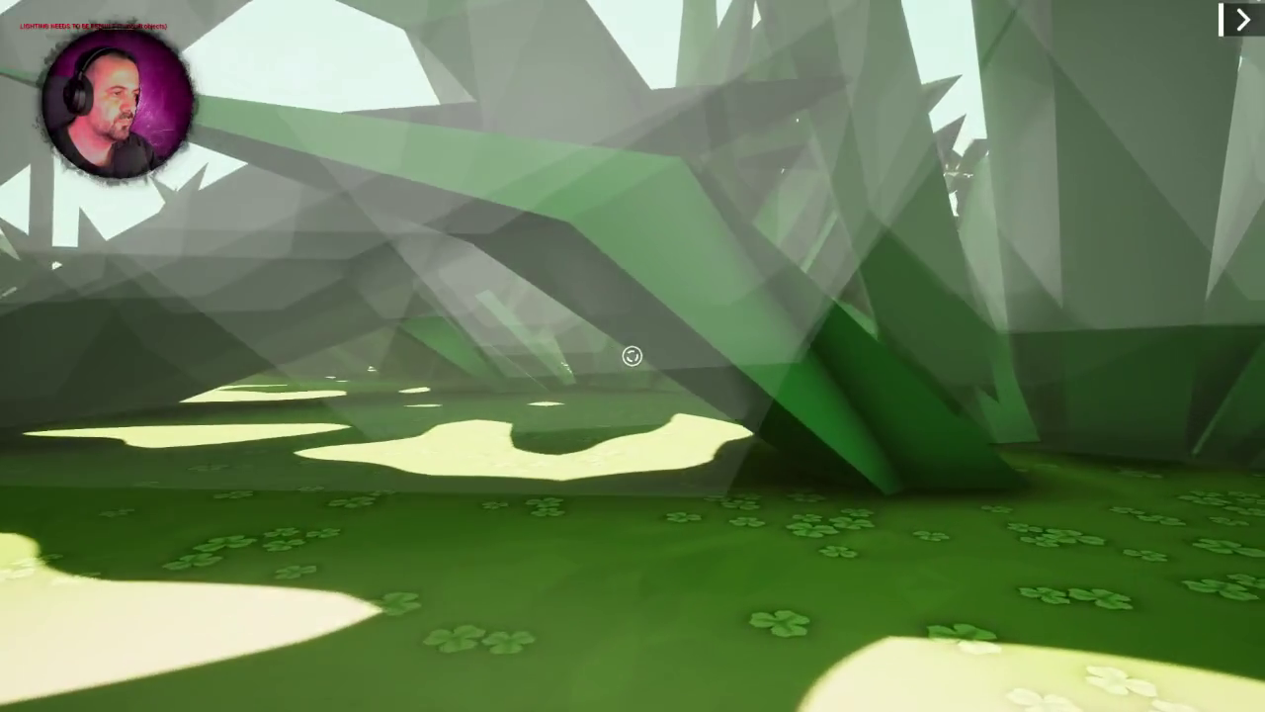
key("w")
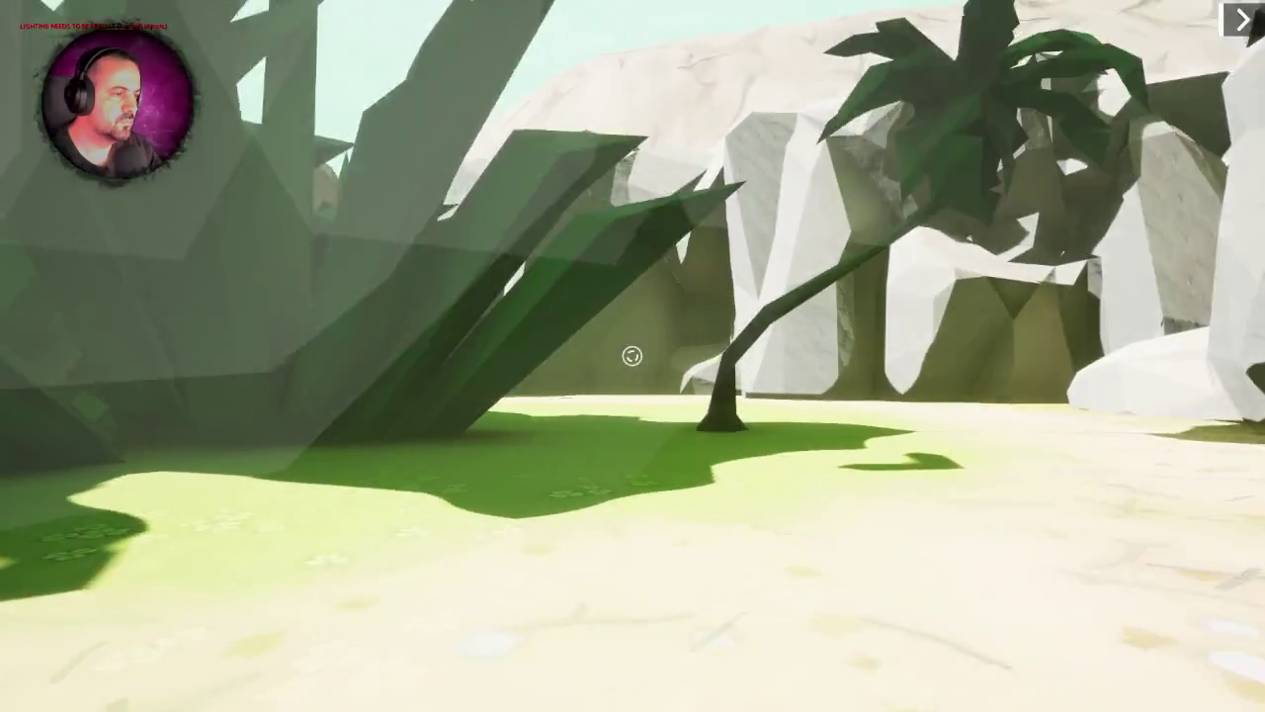
key("w")
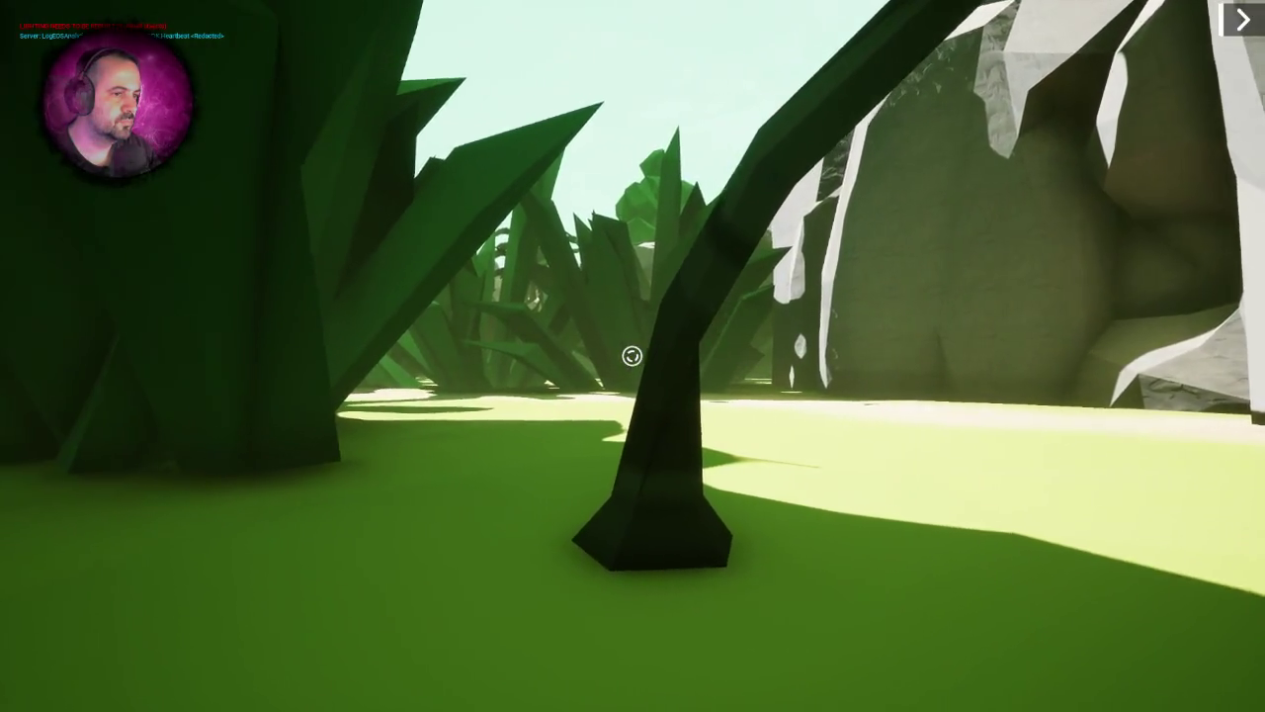
key("Escape")
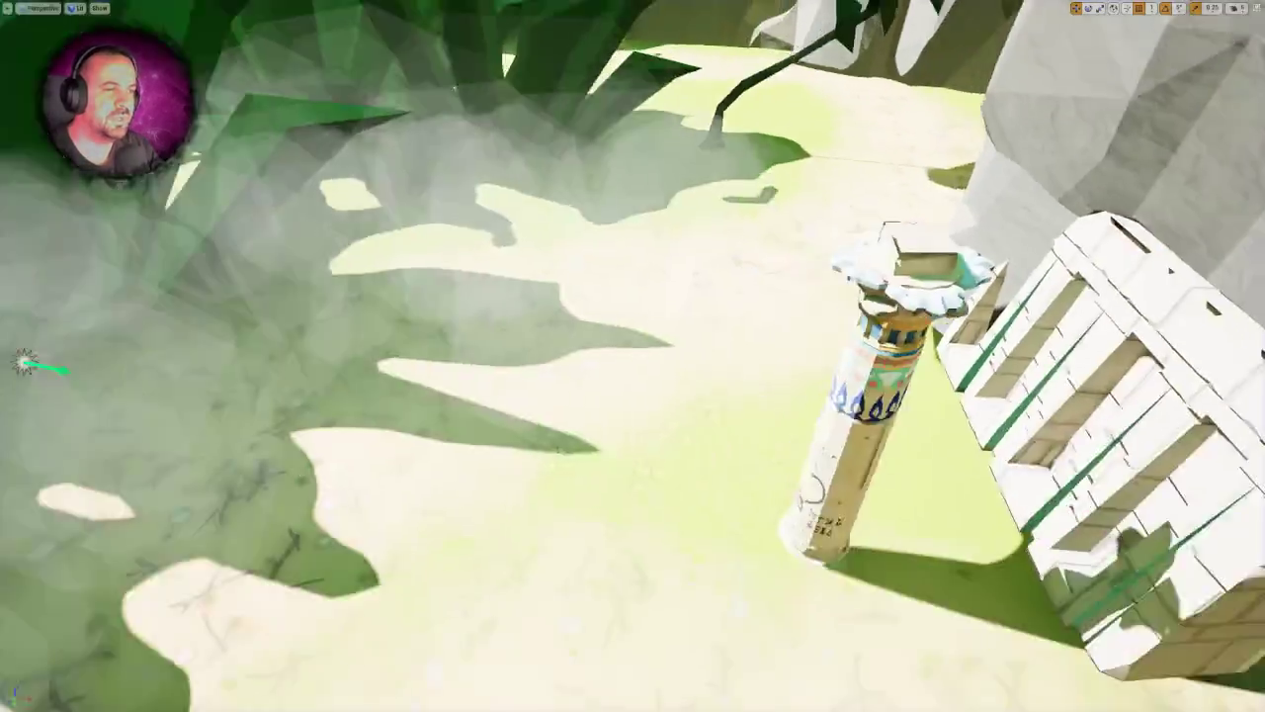
- Zoom the viewport over the foliage area, then exit fullscreen with F11
scroll(633, 356, "down", 10)
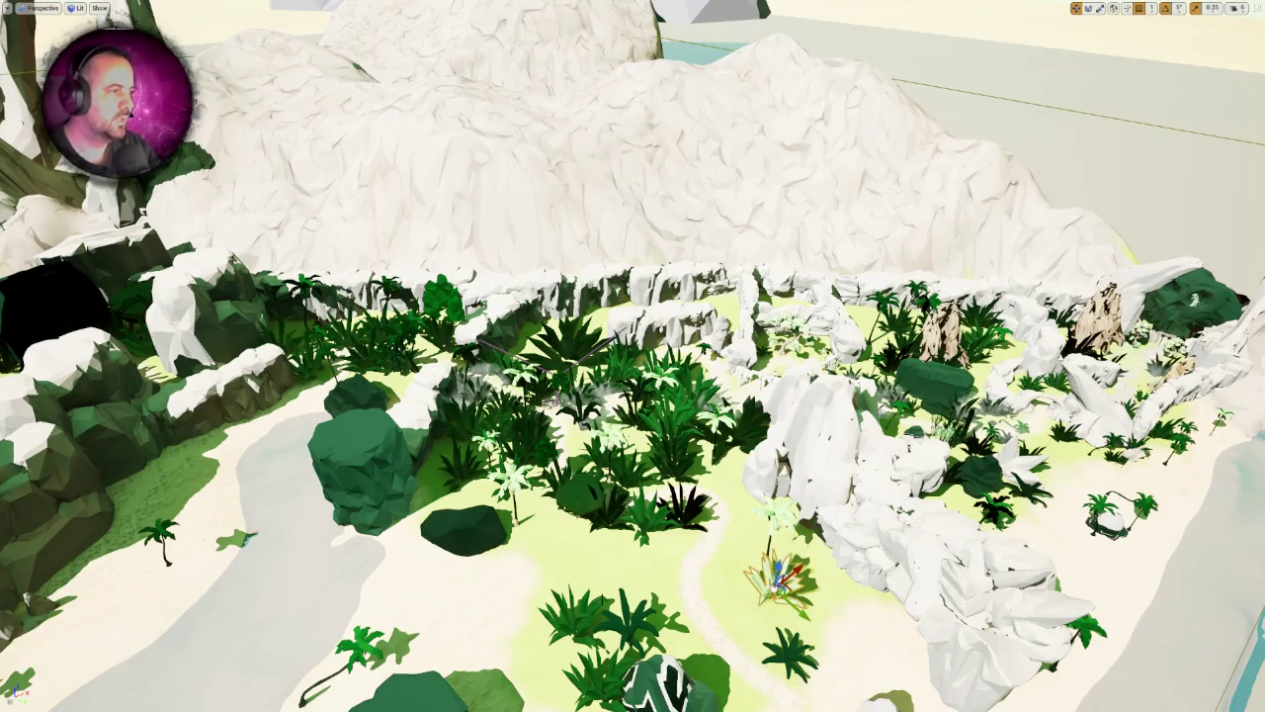
scroll(632, 356, "up", 8)
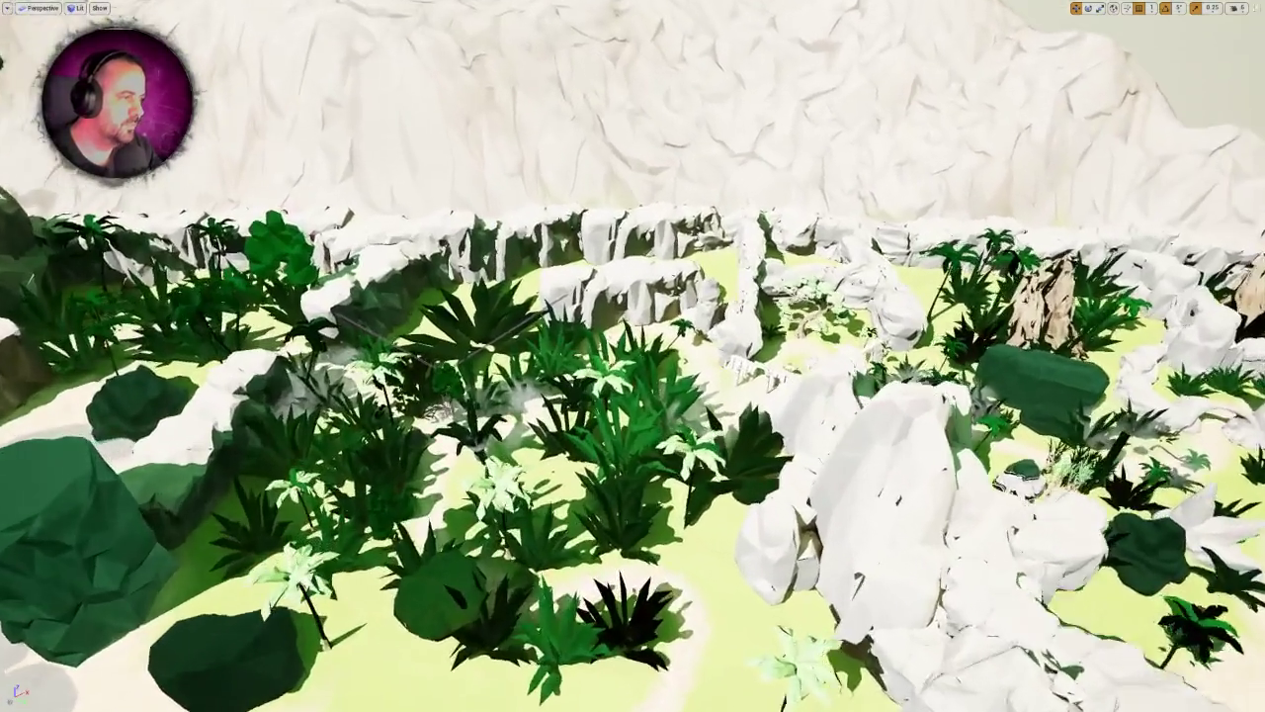
scroll(633, 356, "up", 5)
key("F11")
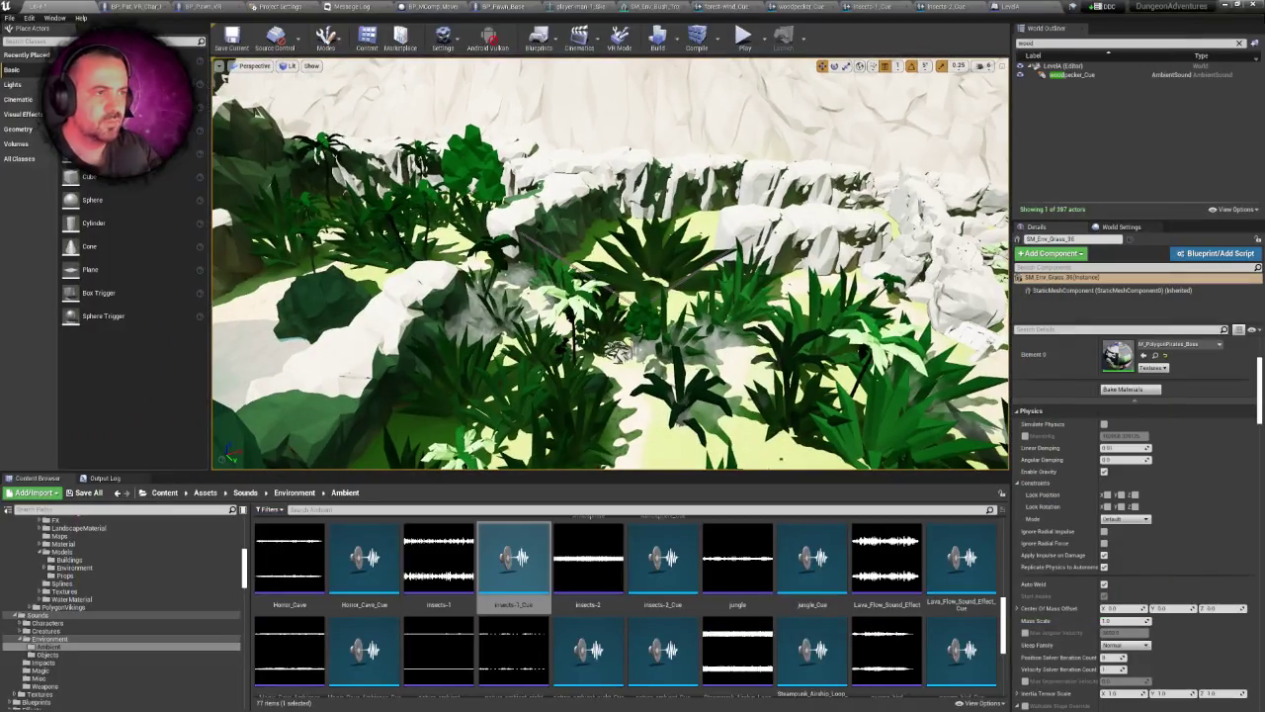
- Select and focus woodpecker_Cue2 in the viewport, then switch to the BP_Pawn_VR_Char blueprint
left_click(1072, 75)
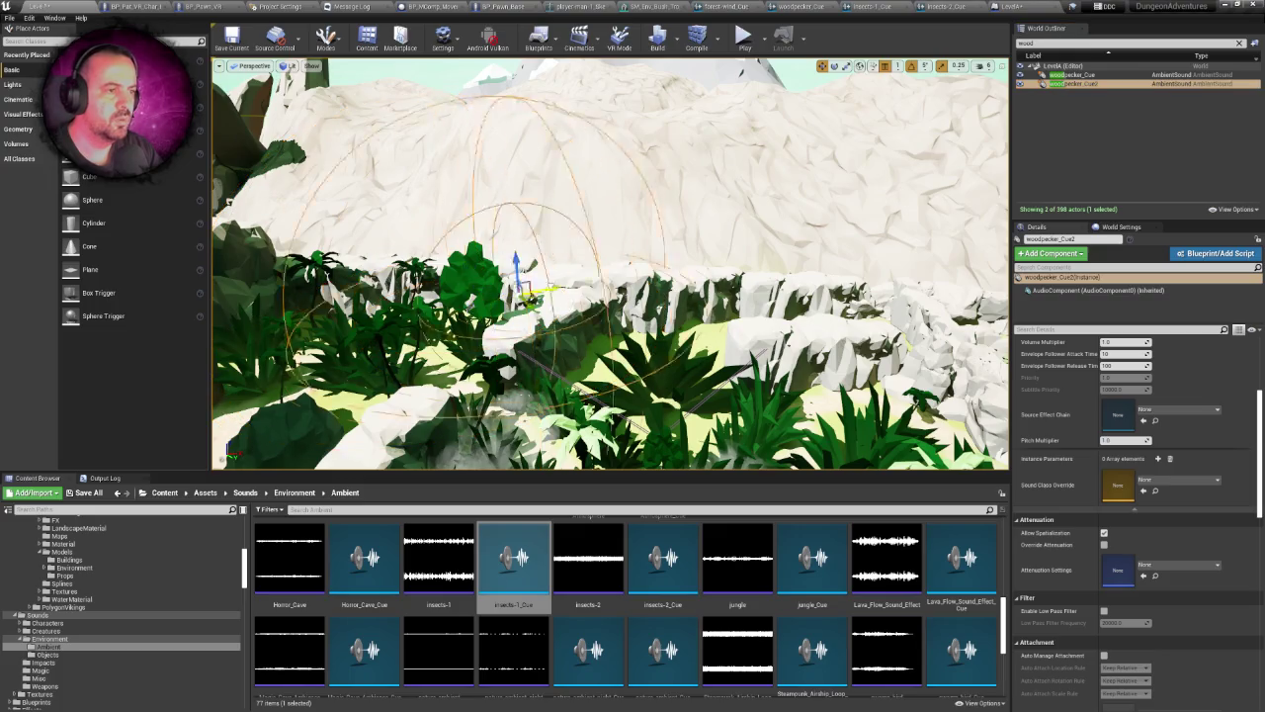
left_click_drag(794, 221, 778, 223)
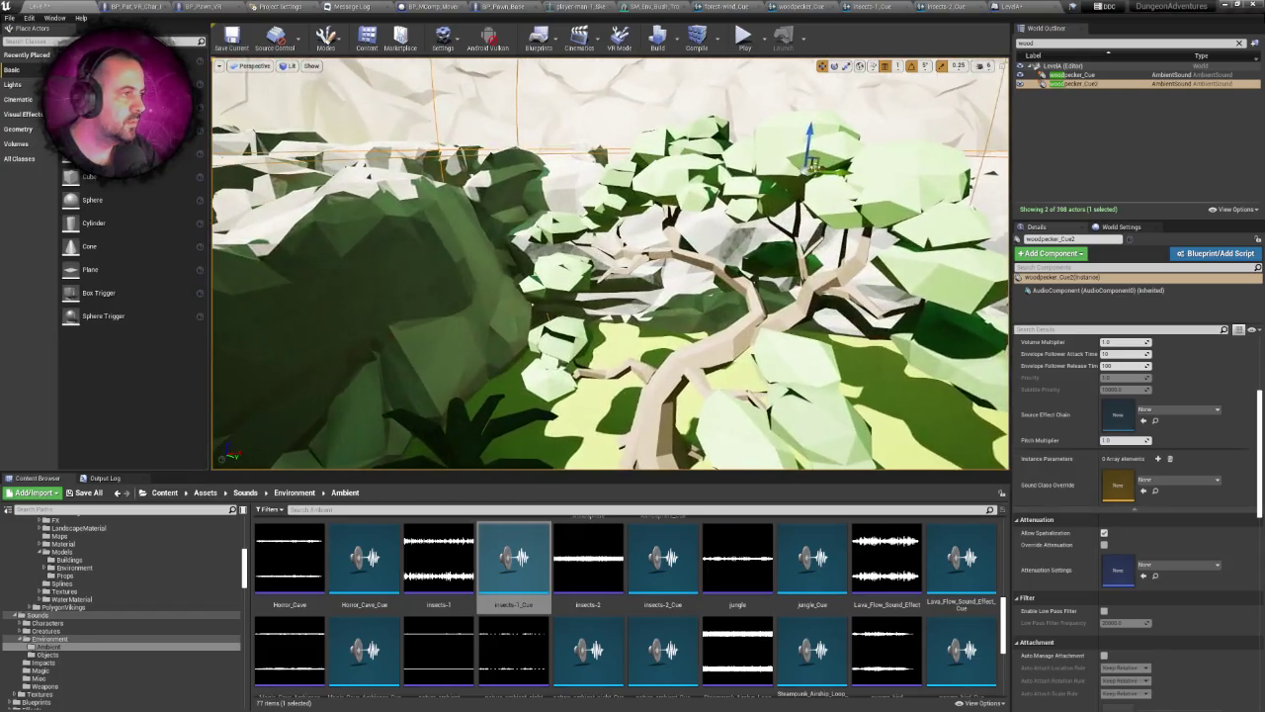
key("f")
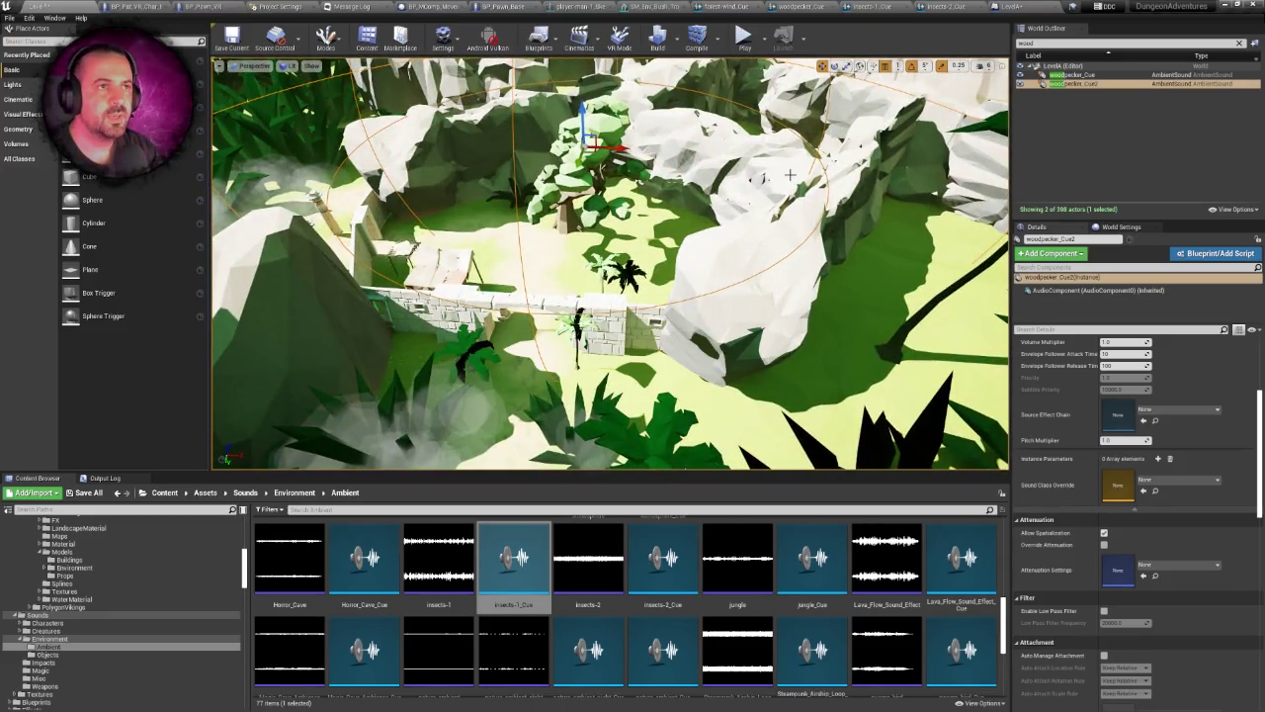
left_click(144, 6)
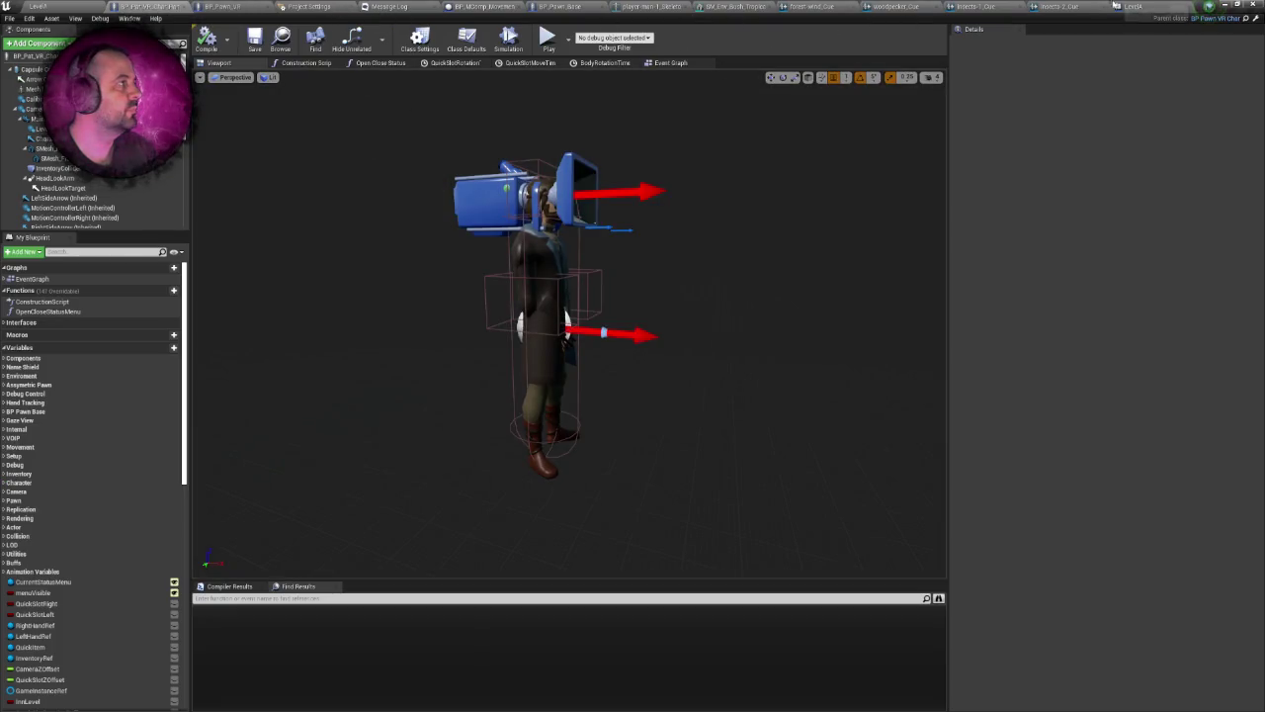
- Switch to the LevelA Level Blueprint and zoom into its woodpecker timer event graph
left_click(1113, 6)
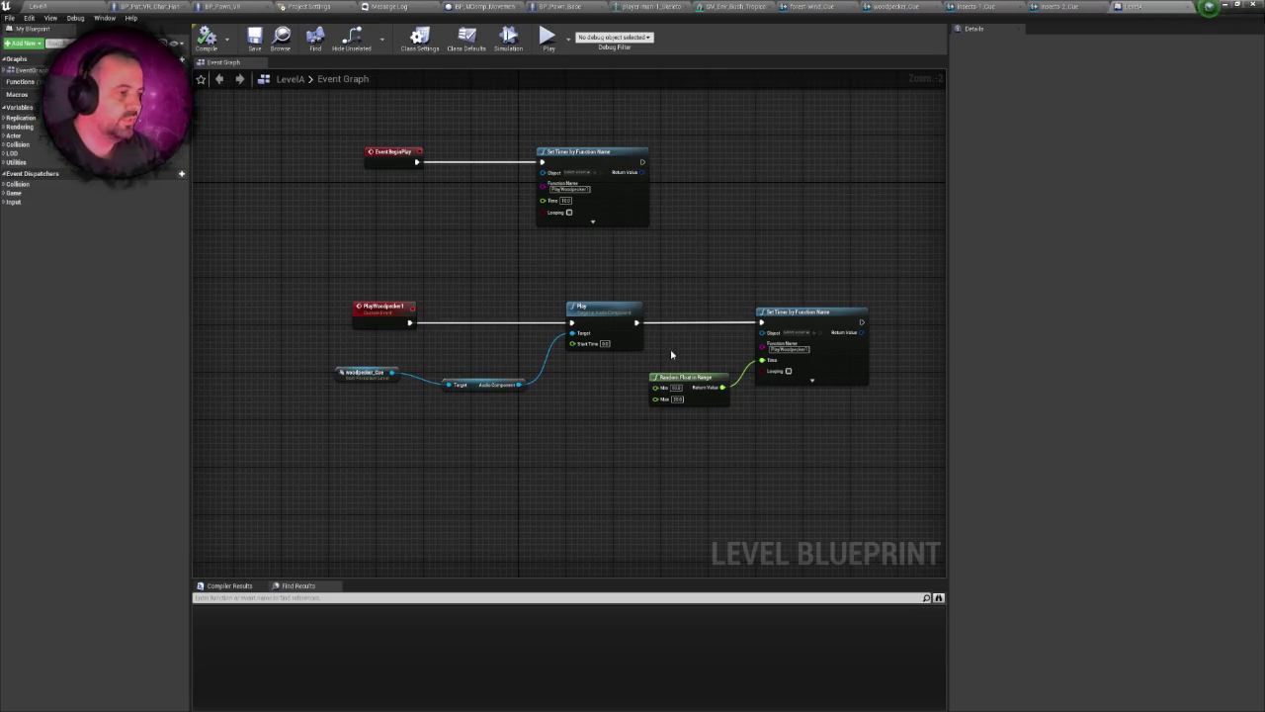
scroll(568, 221, "up", 2)
key("ctrl+v")
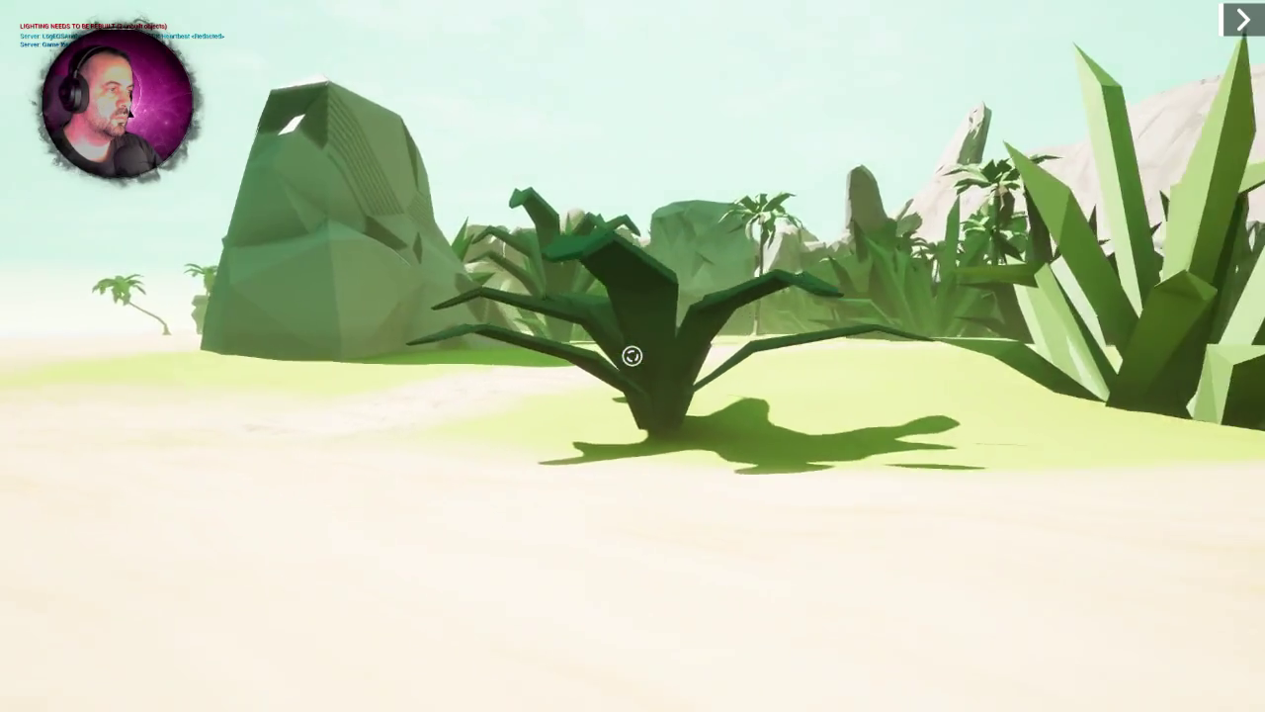
- Walk out of the sand cave past the bent palm and agave toward the white rock arch
key("w")
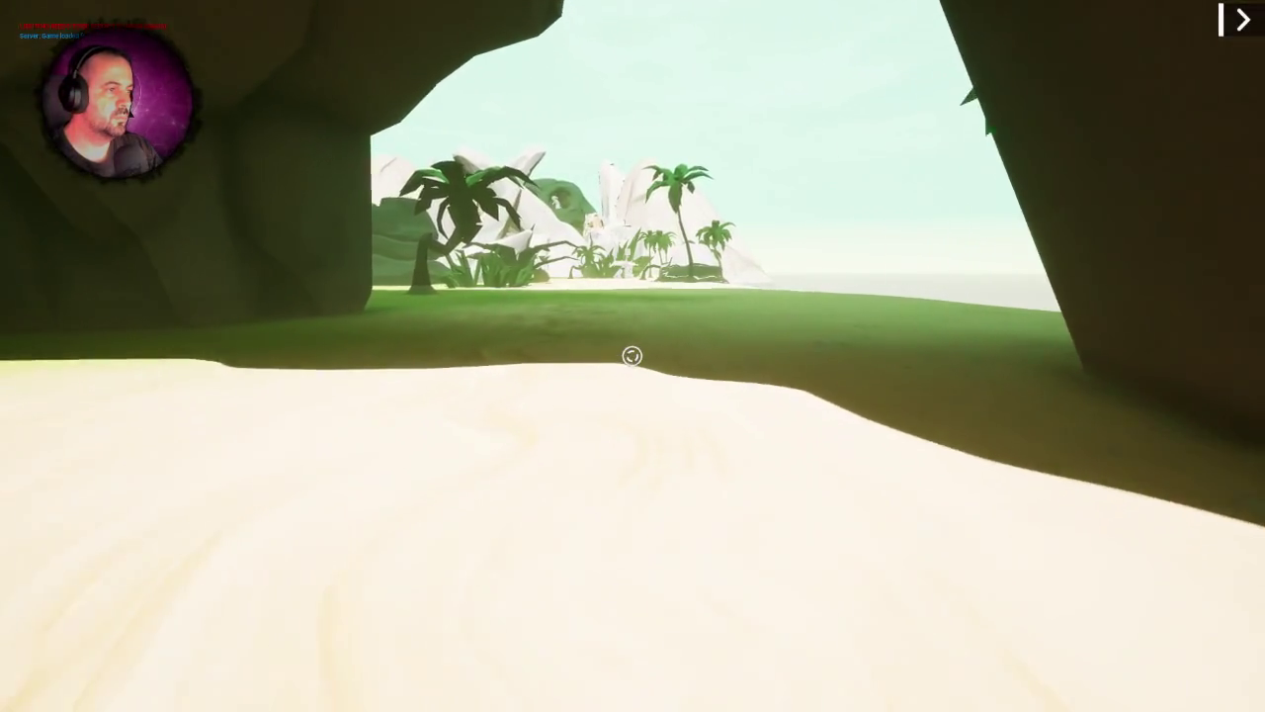
key("w")
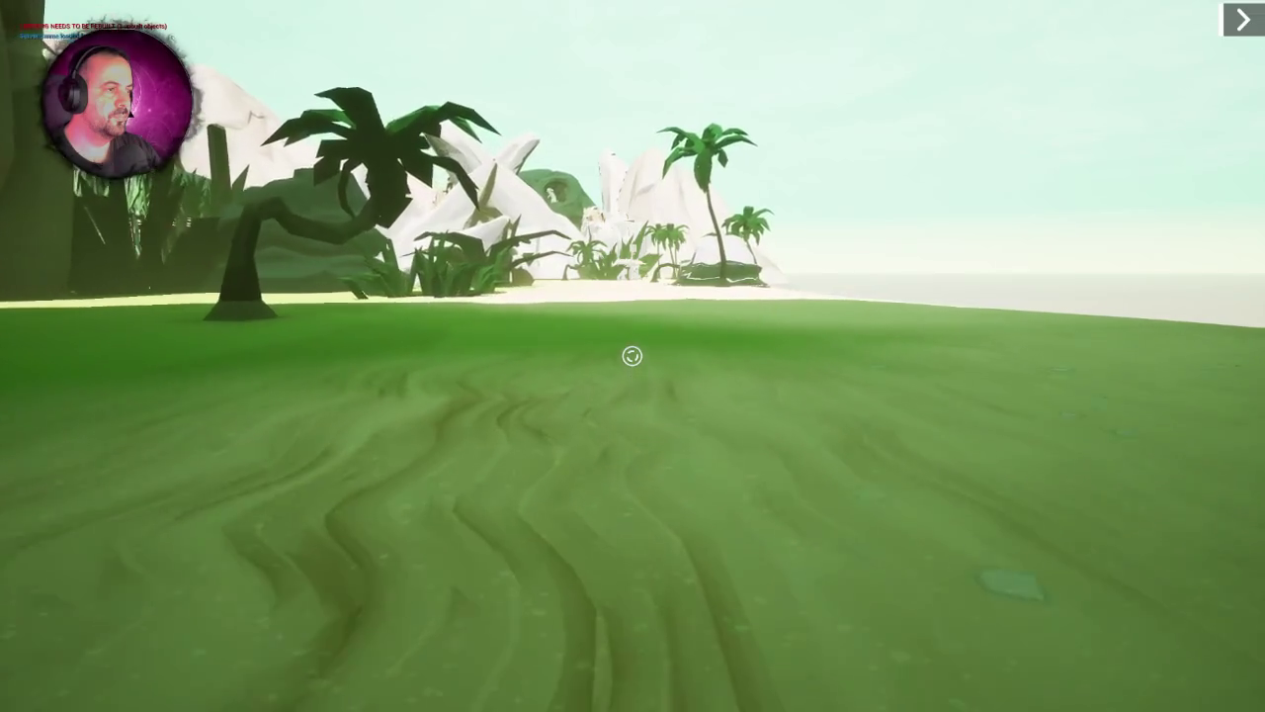
key("w")
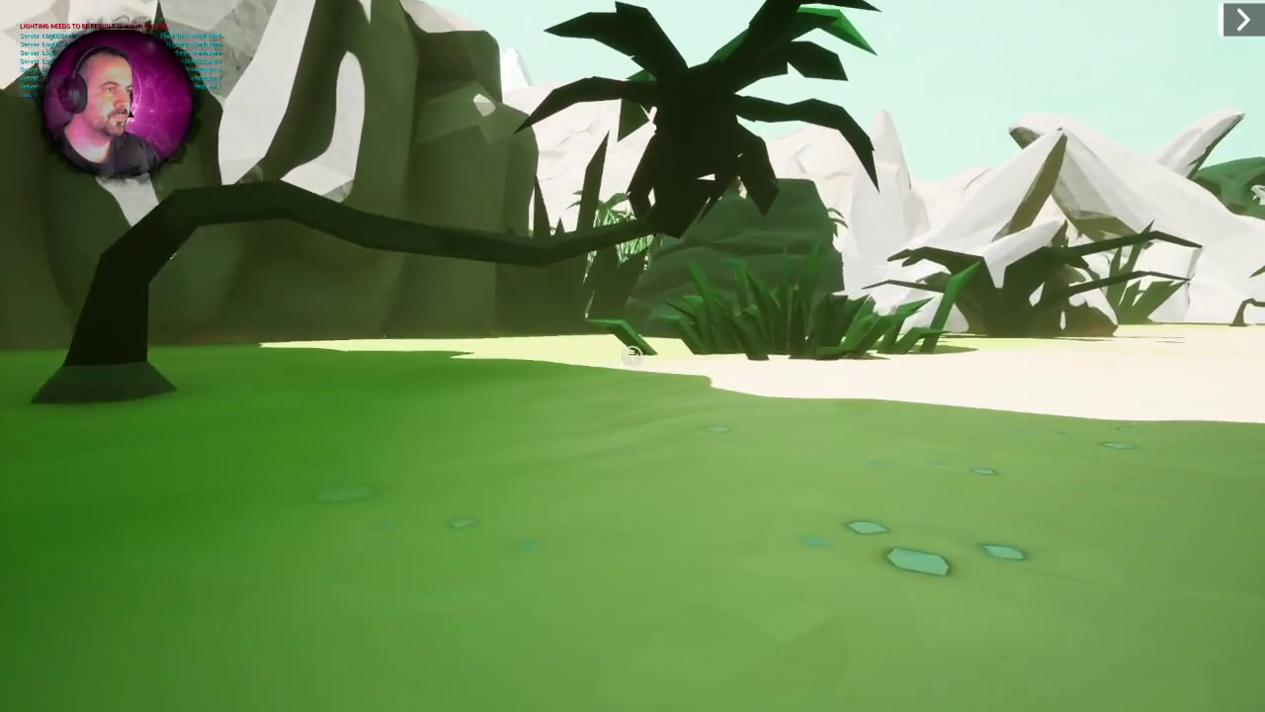
key("w")
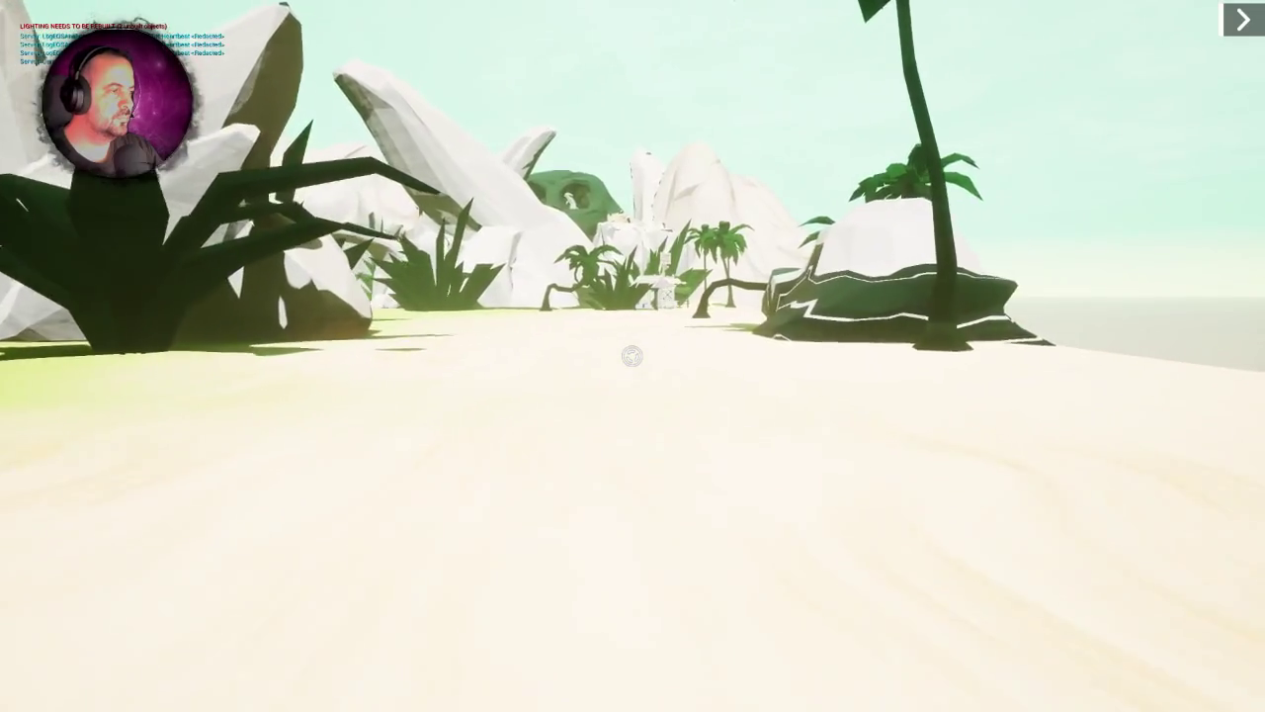
key("w")
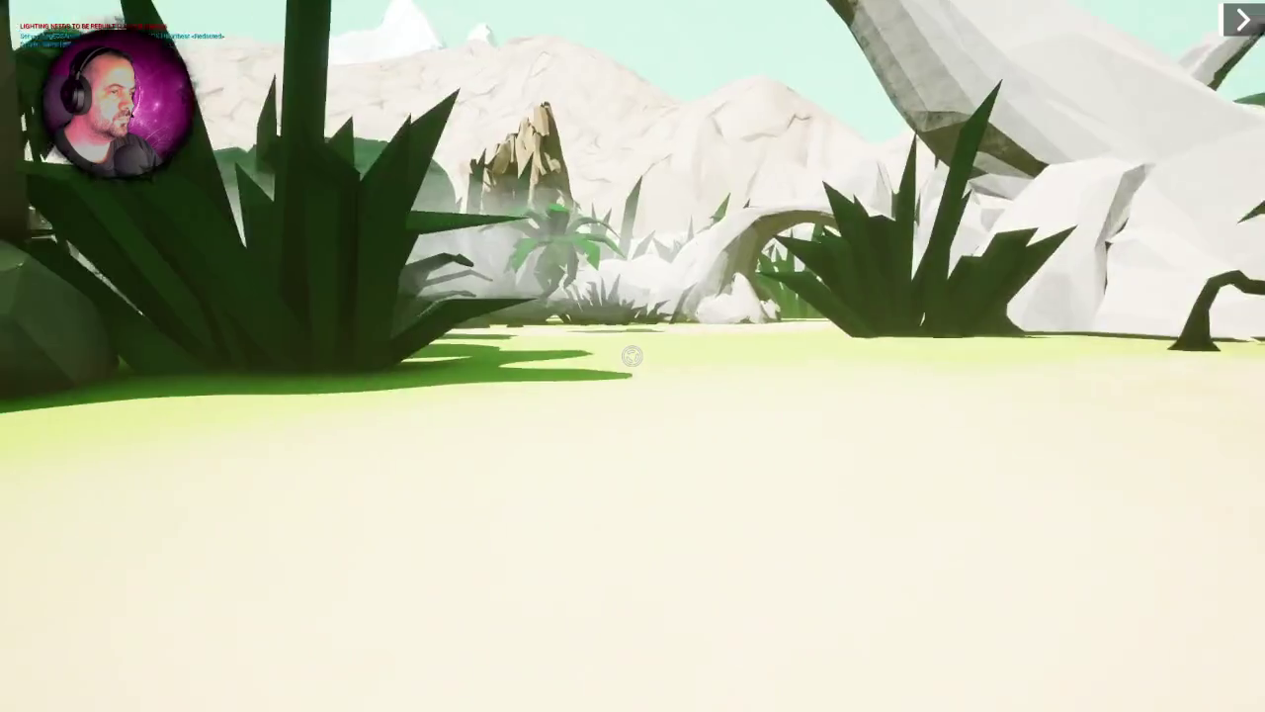
key("w")
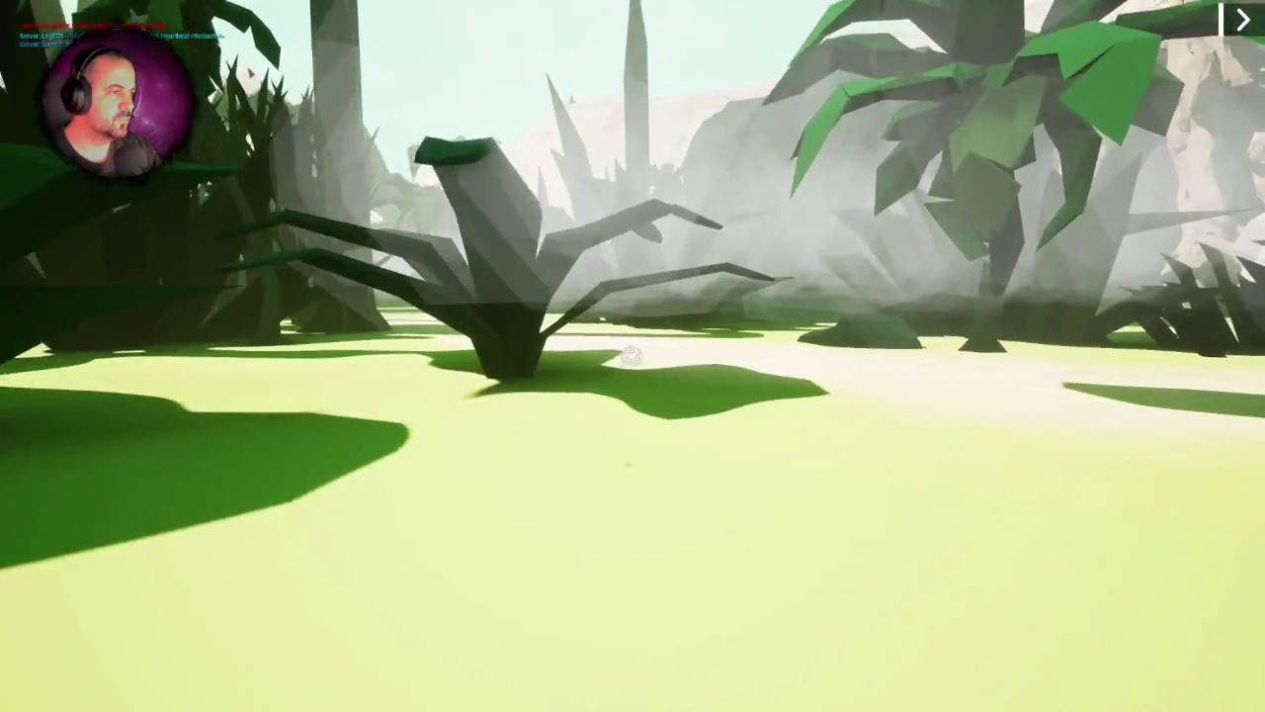
key("w")
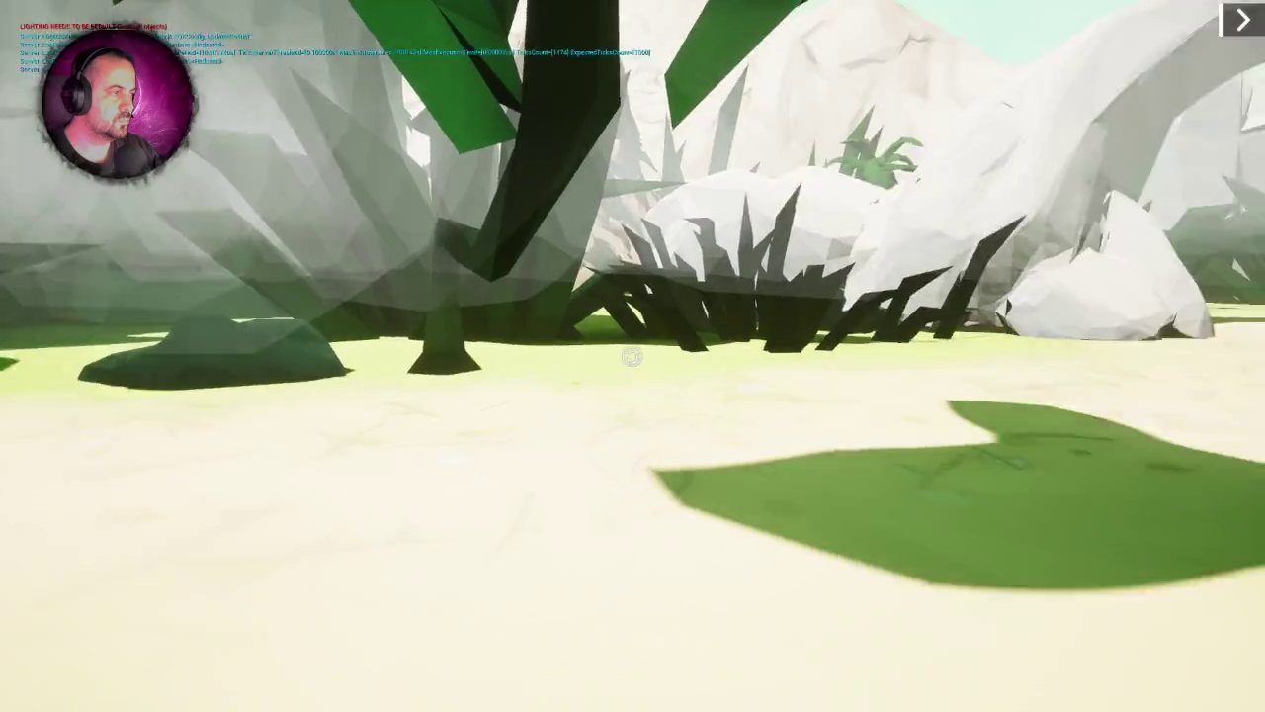
- Pass through the rock arch, follow the sand path, and cross the rock tunnel into the agave clearing
key("w")
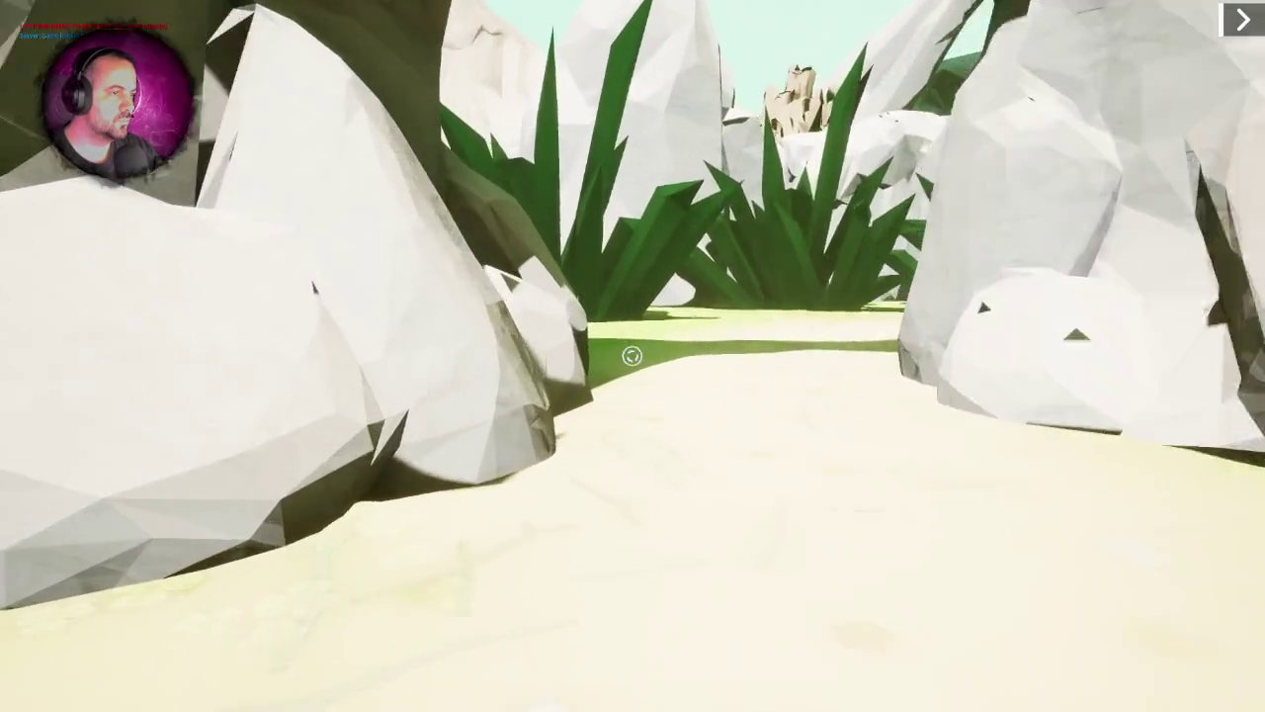
key("w")
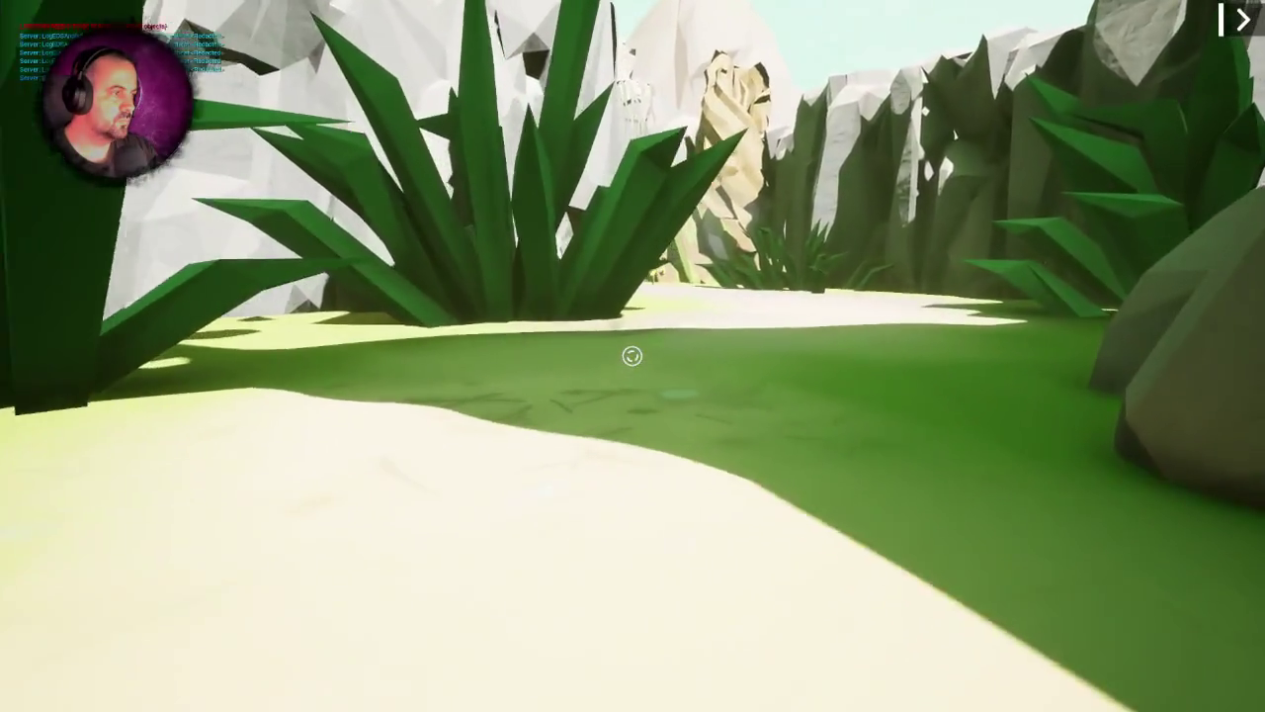
key("w")
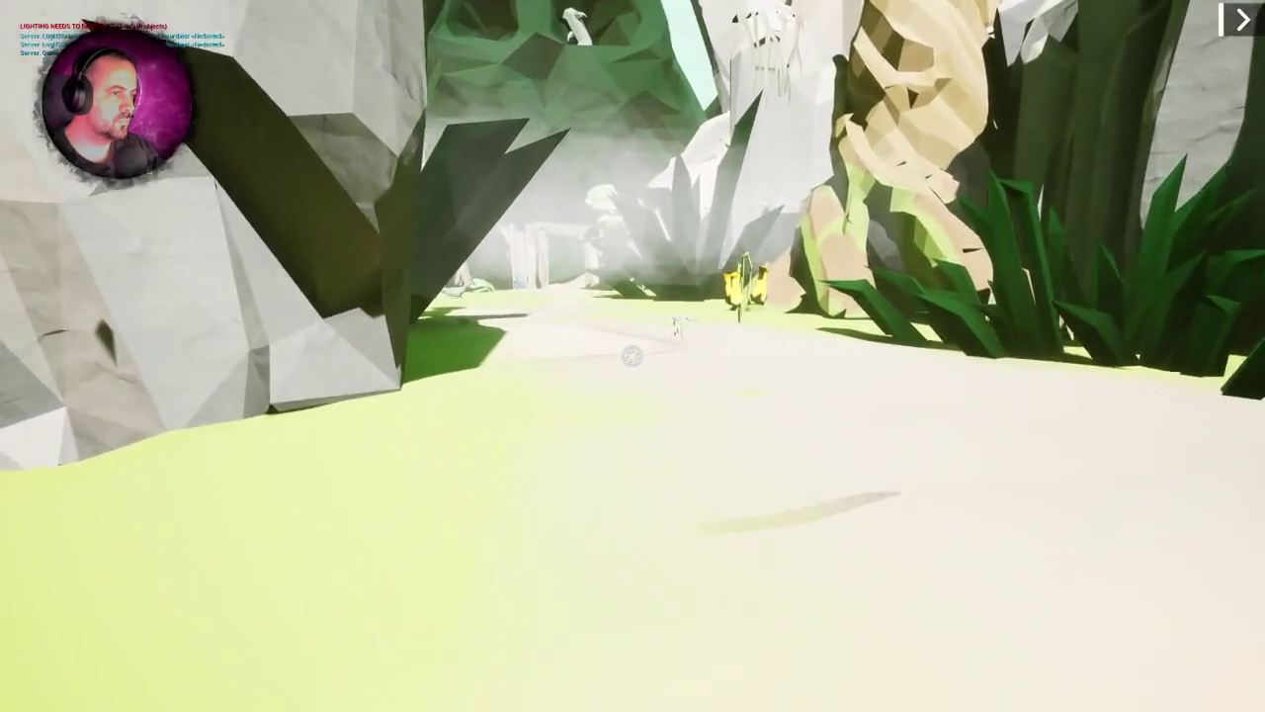
key("w")
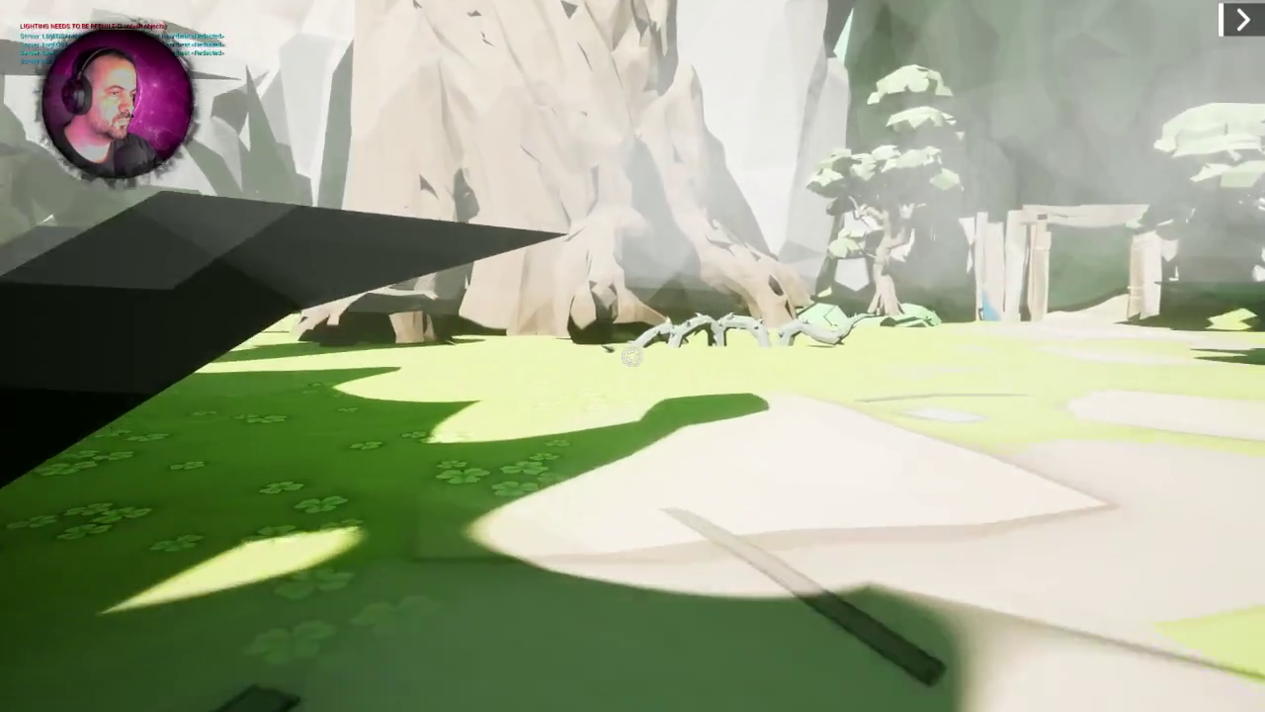
key("w")
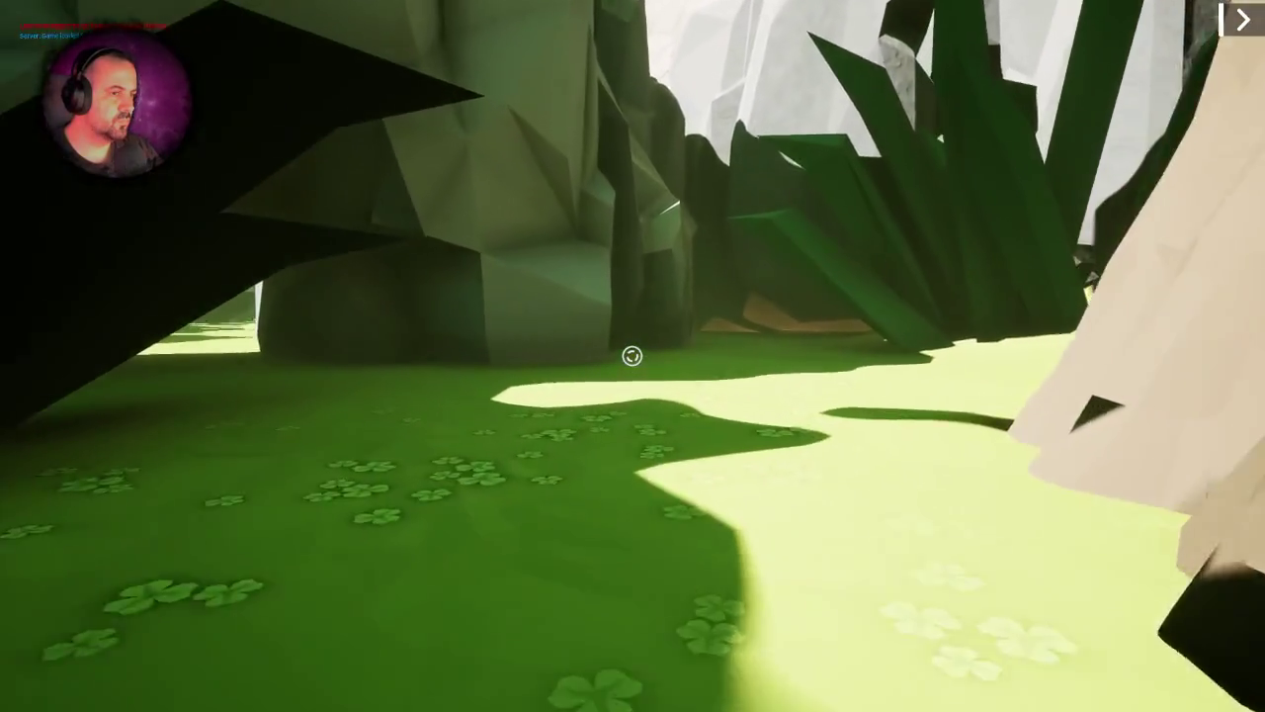
key("w")
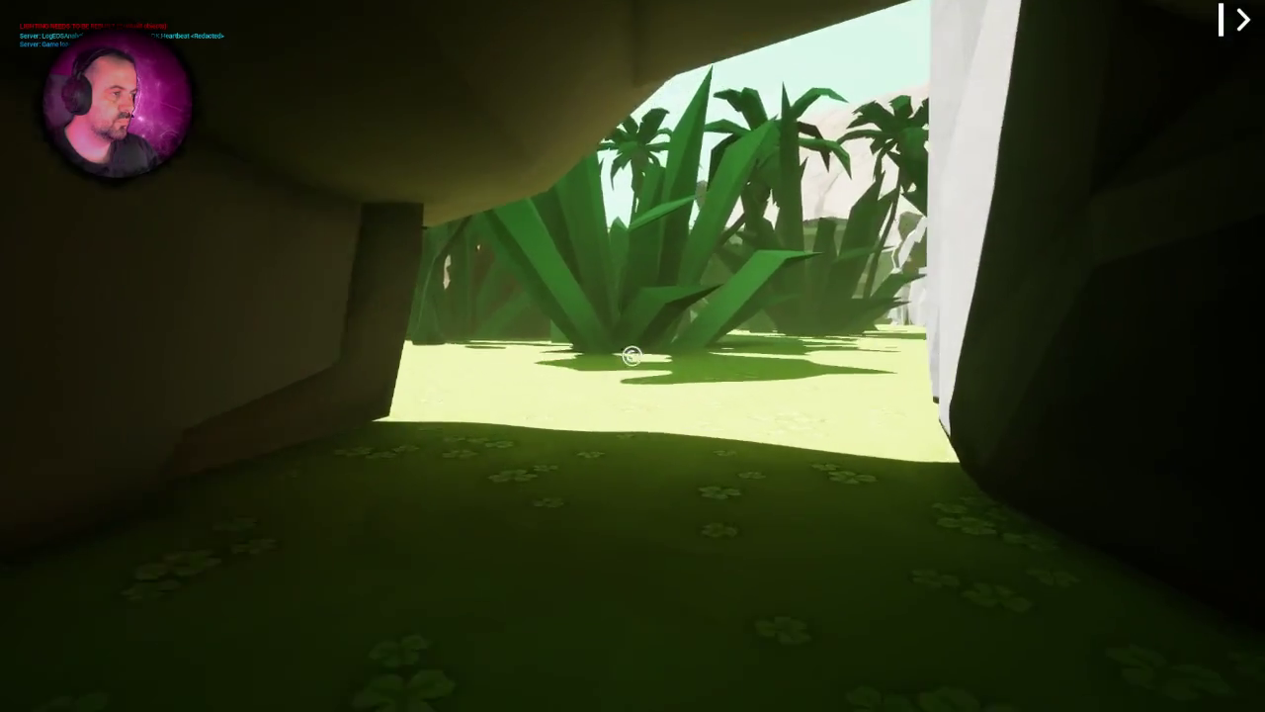
key("w")
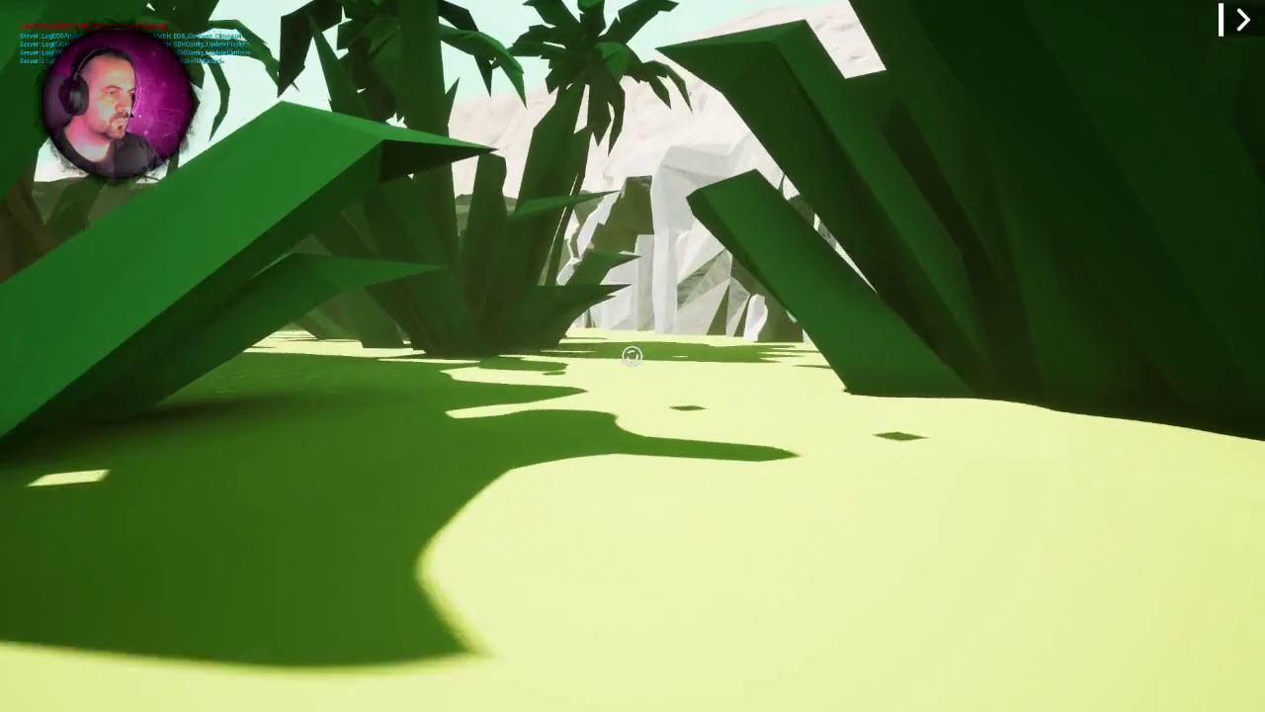
- Walk past the cliff and palm tree, round the rock, and follow the stone wall to the archway
key("w")
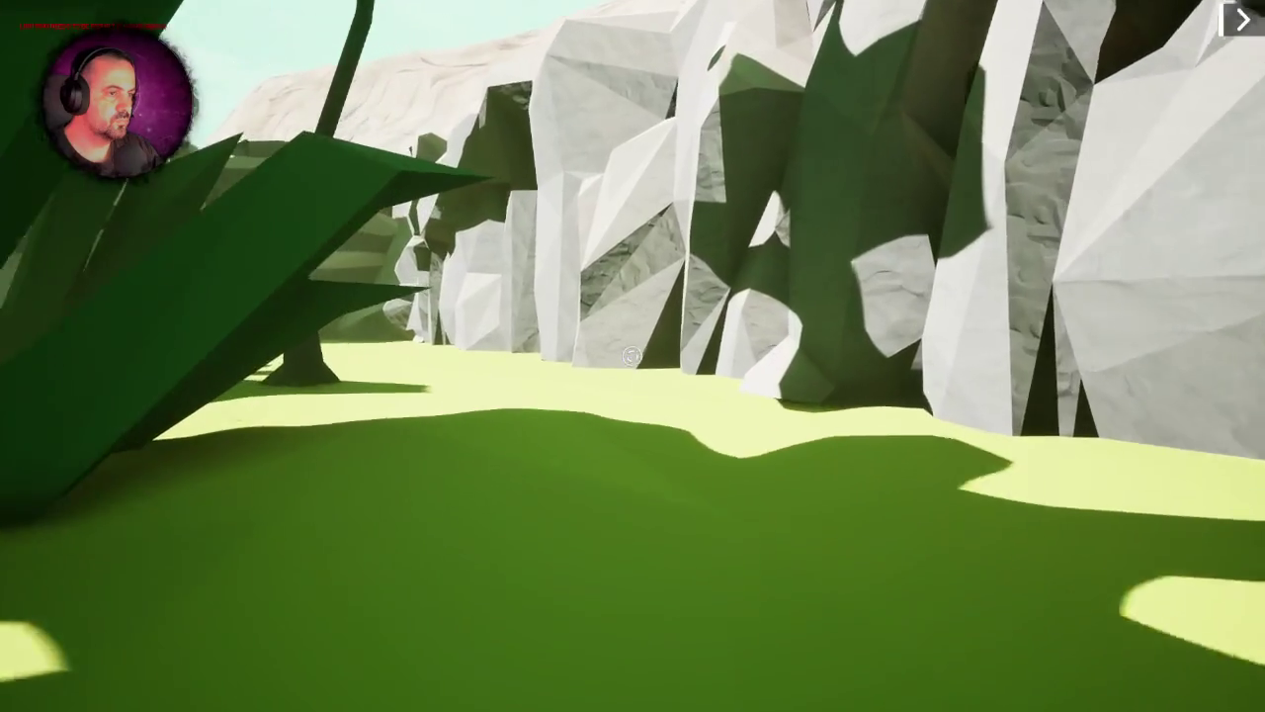
key("w")
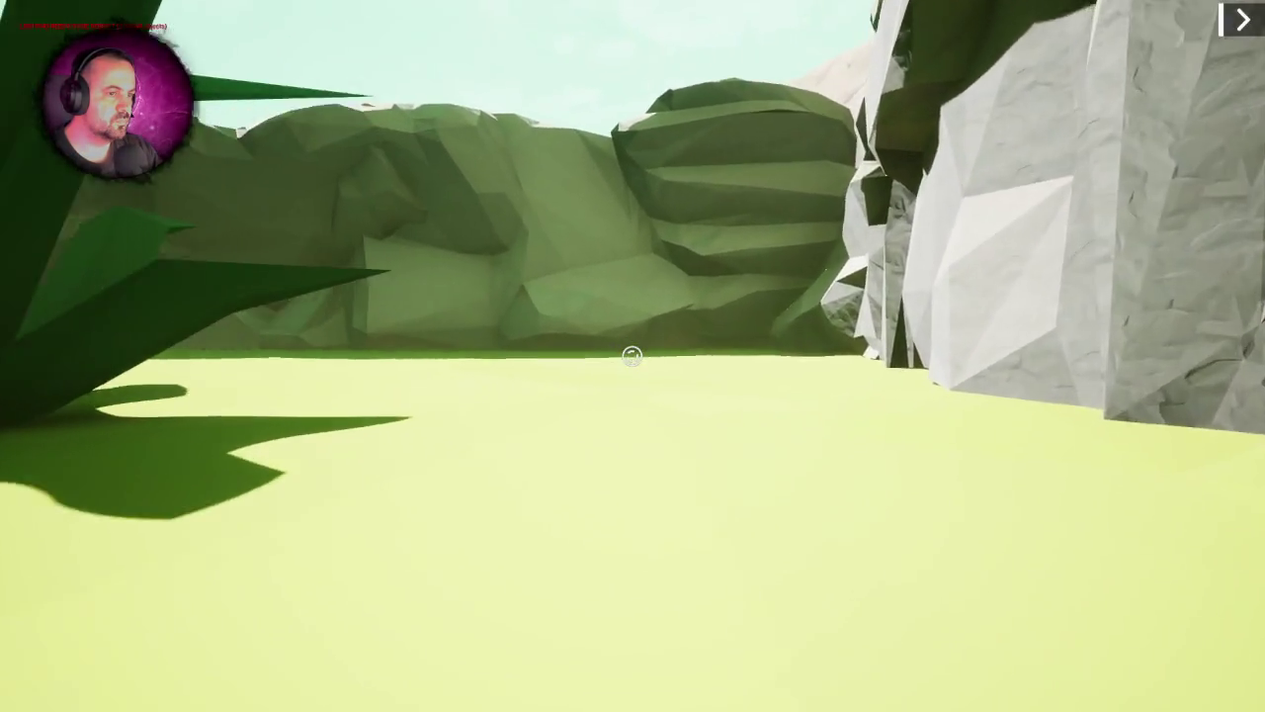
key("w")
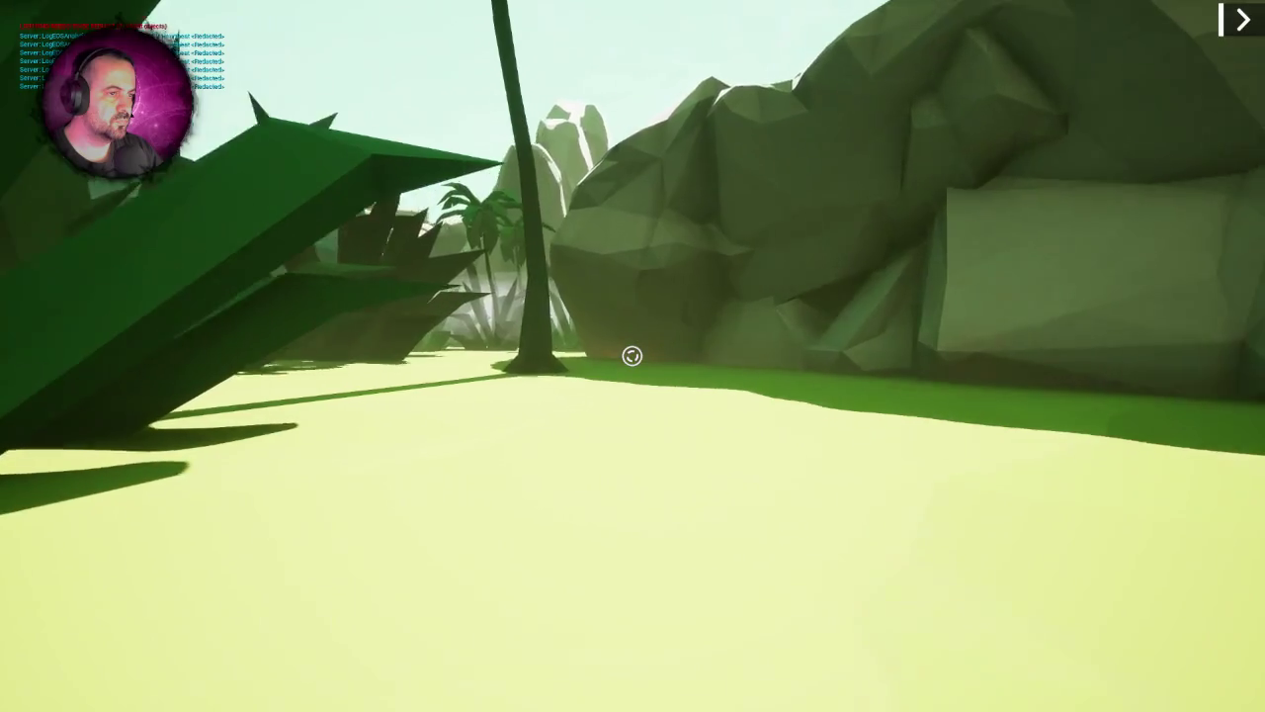
key("w")
key("w")
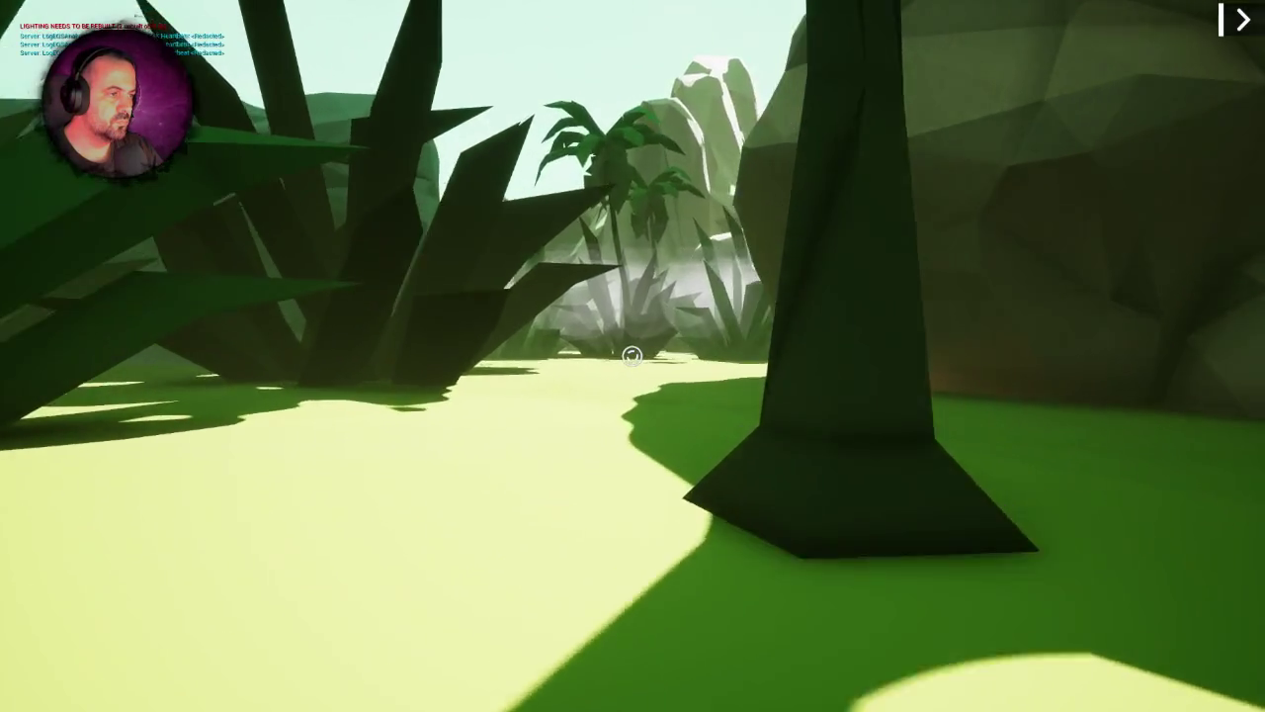
key("w")
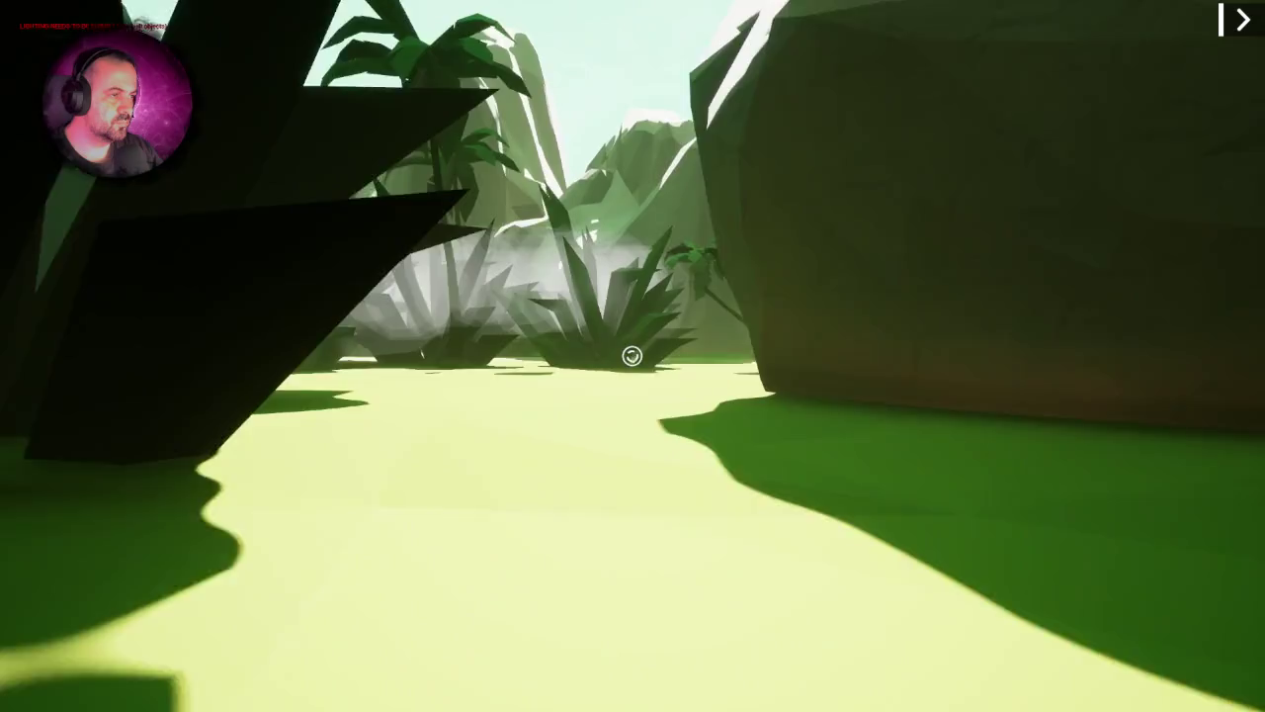
key("w")
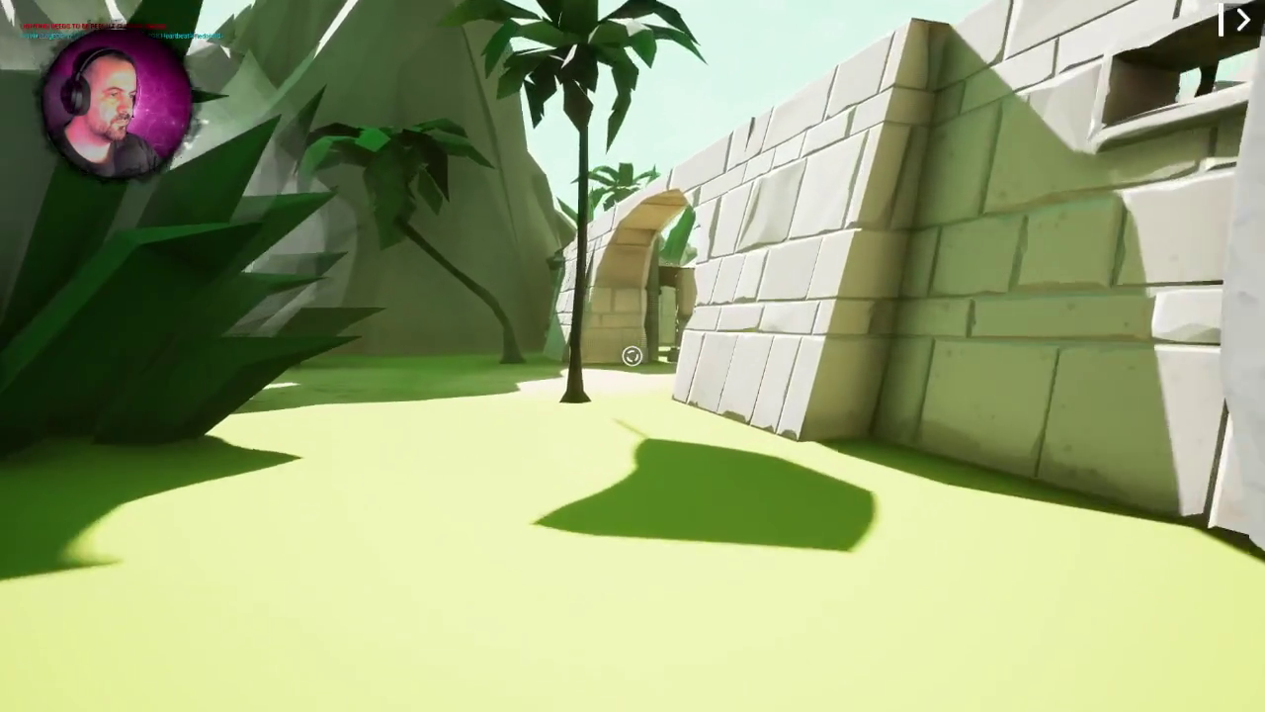
key("w")
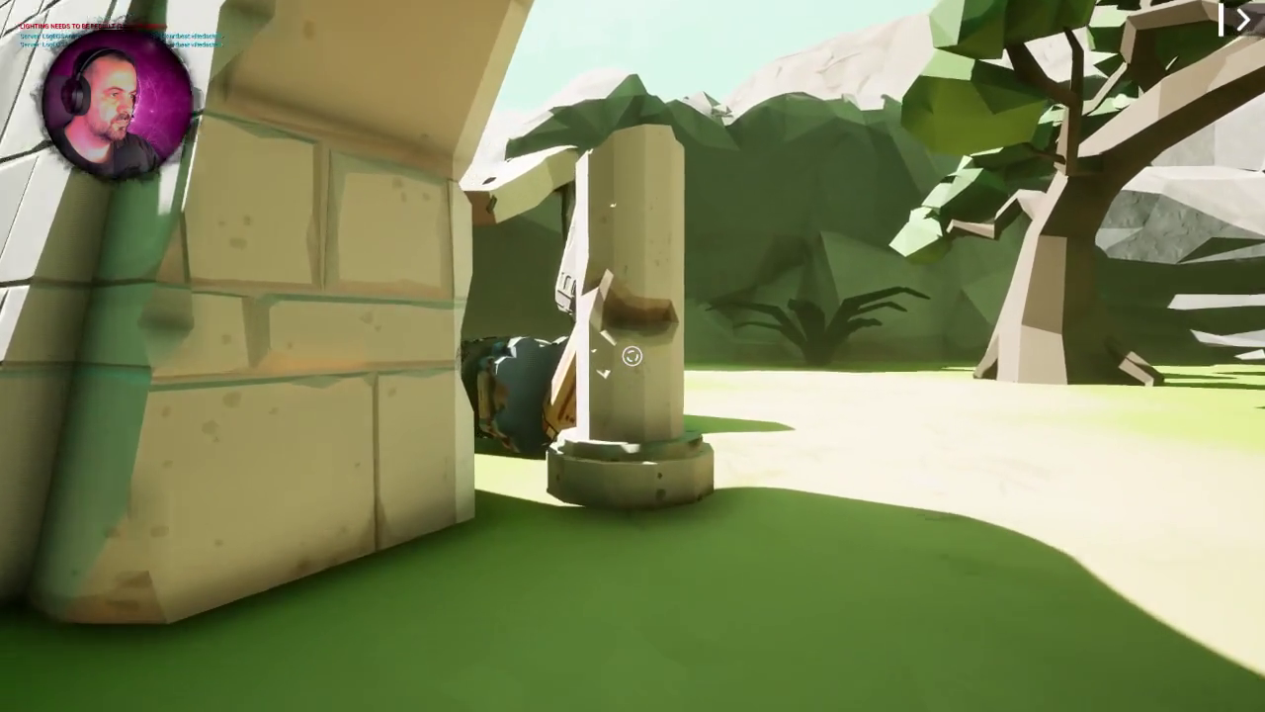
- Walk past the pillar and pergola through the stone archway, then stop play with Esc
key("w")
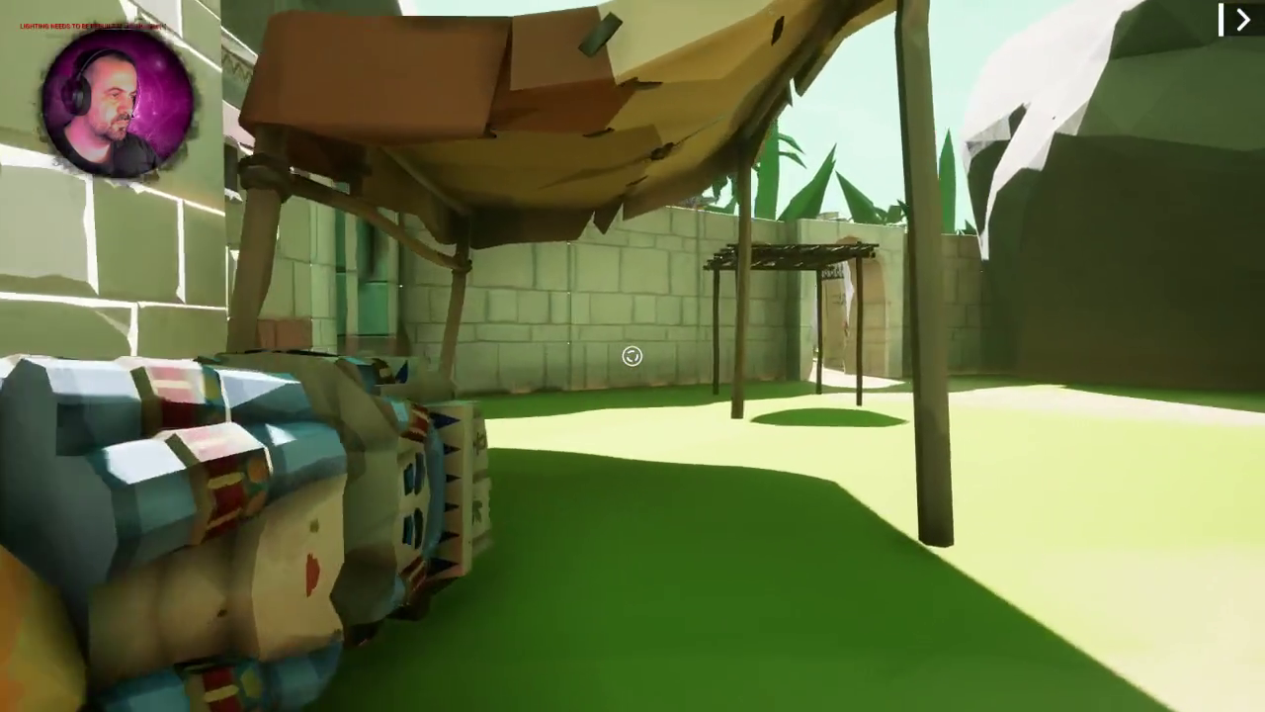
key("w")
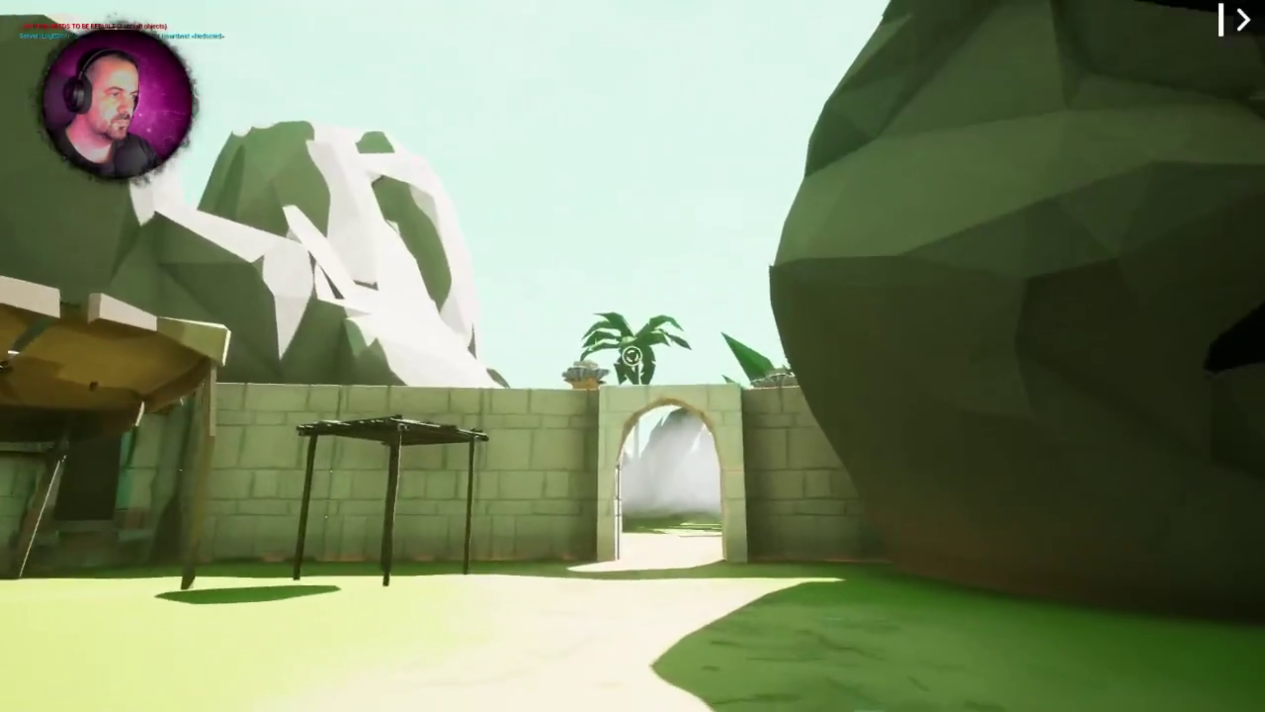
key("w")
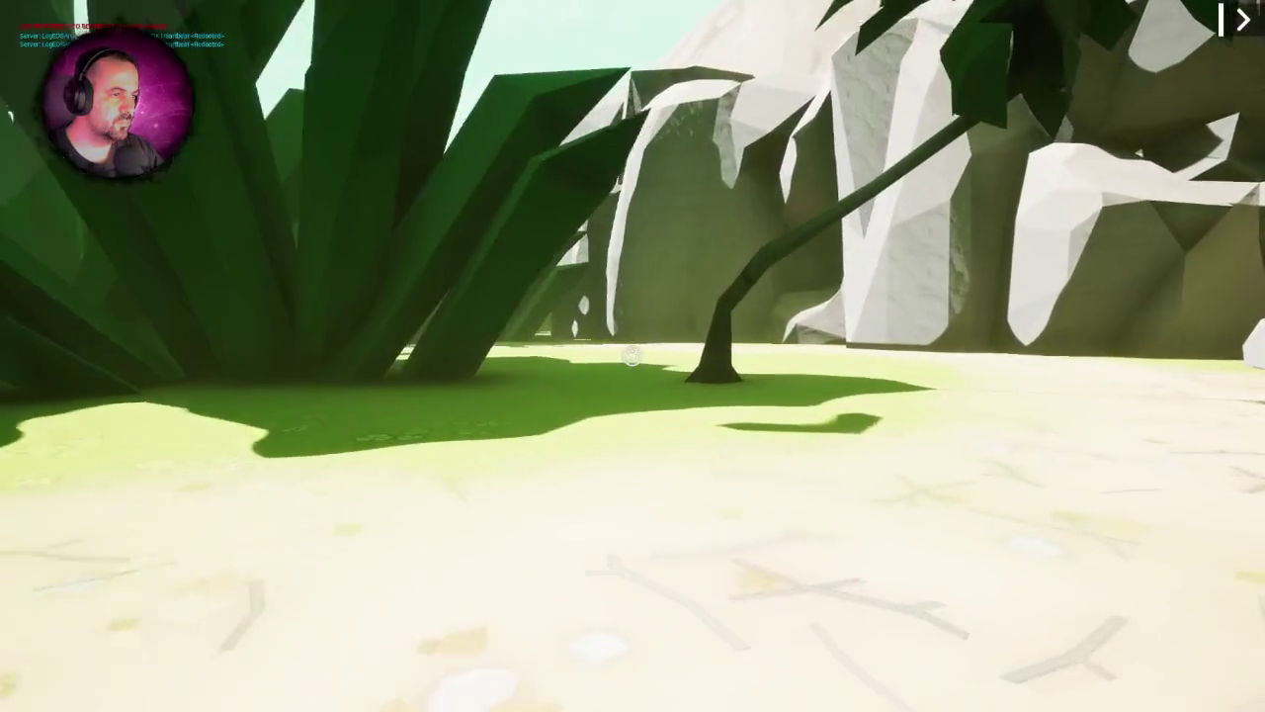
key("Escape")
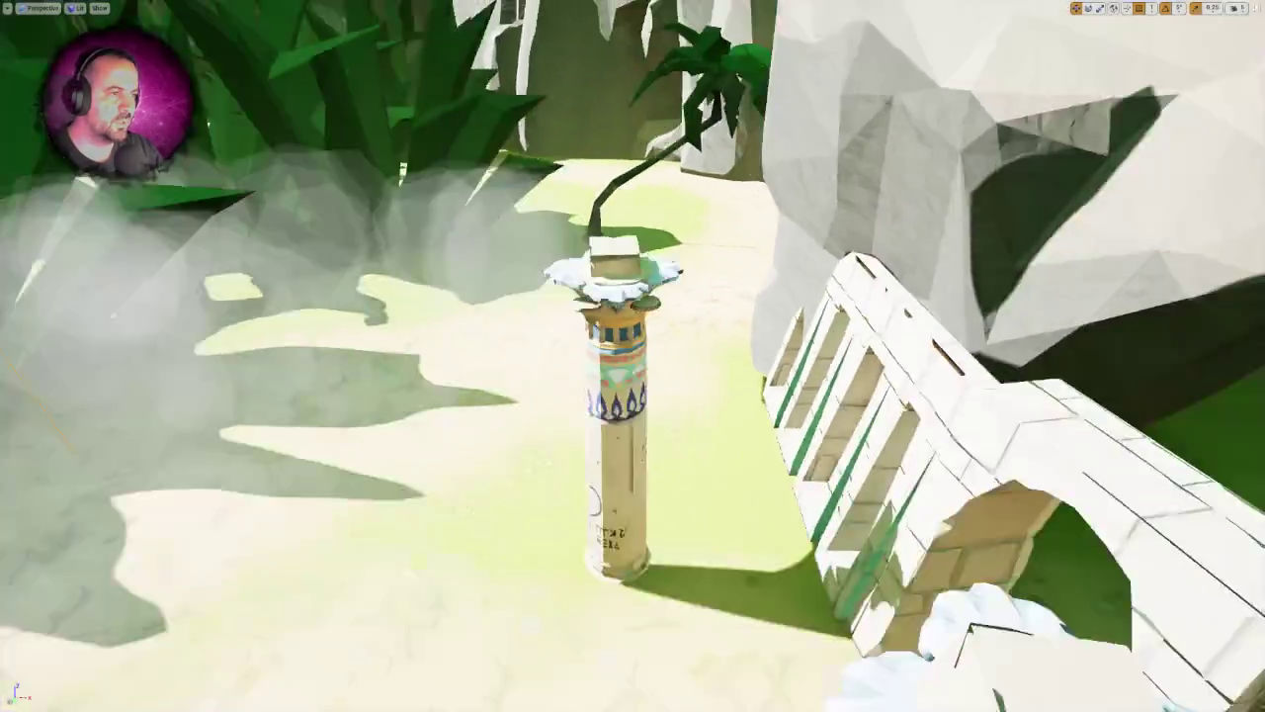
- Filter the Outliner for 'wind', change Volume Multiplier on forest-wind_Cue to Cue5, and replay the level
key("F11")
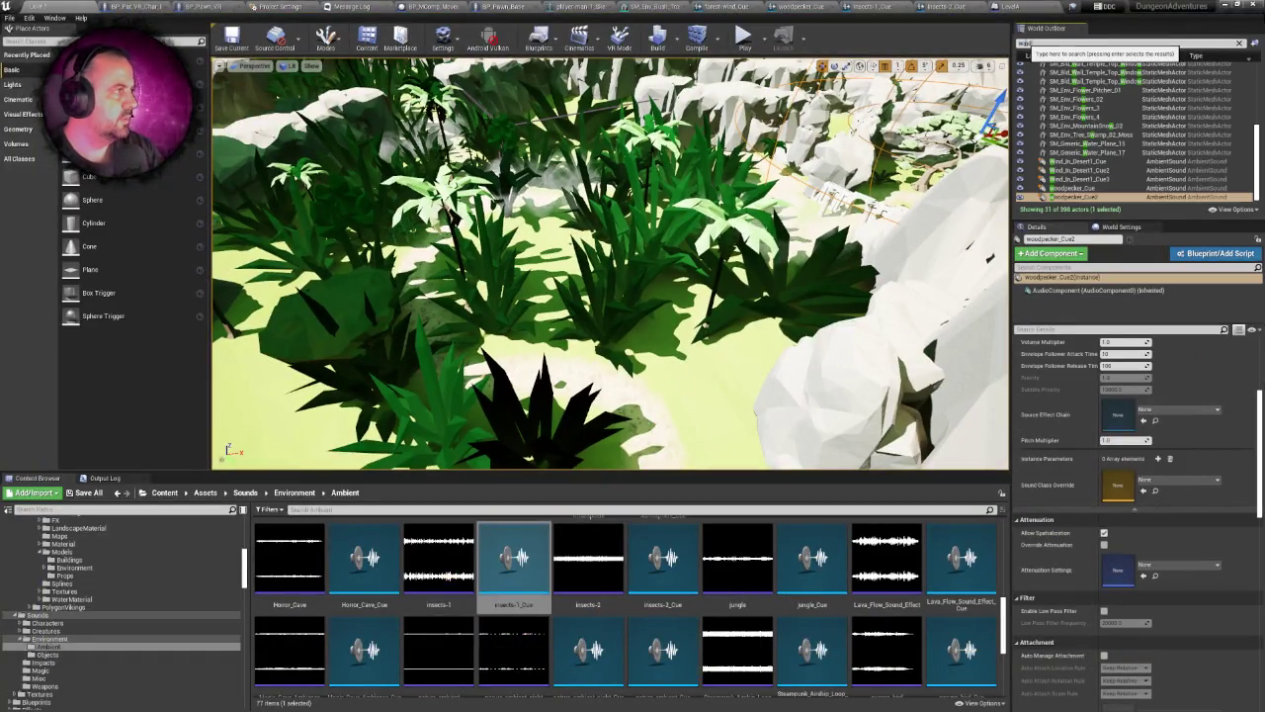
type("ind")
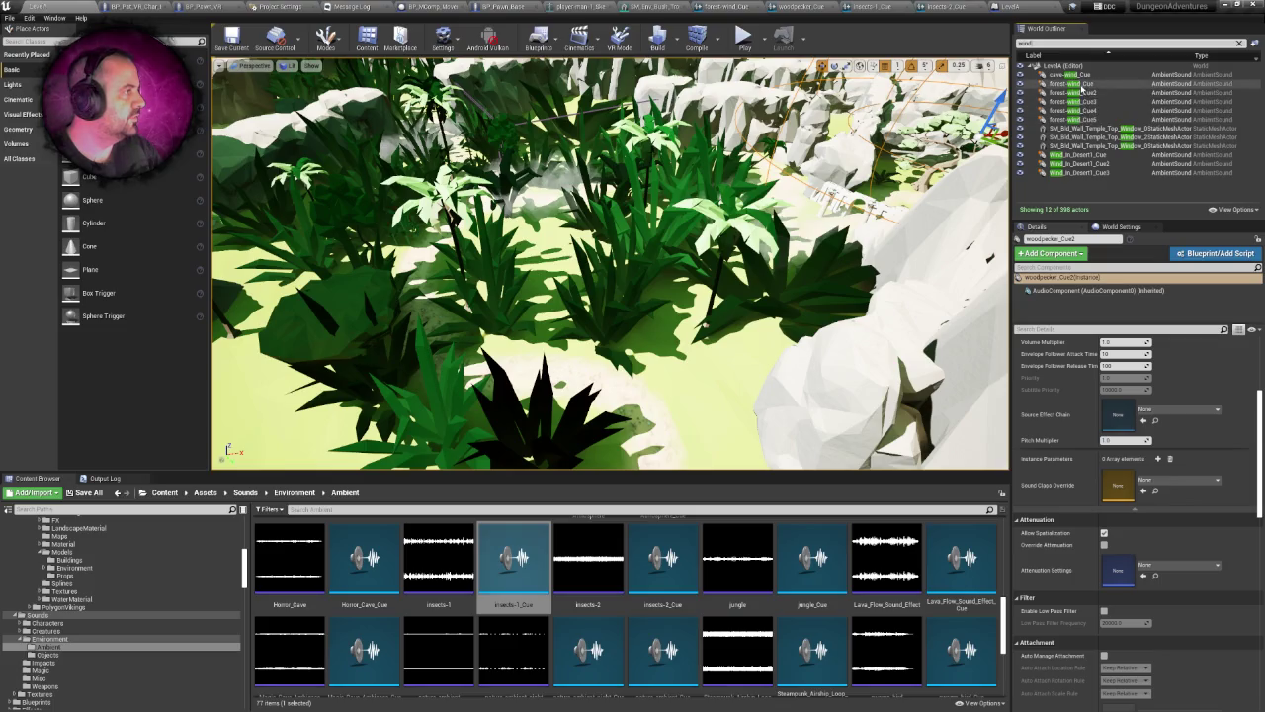
left_click(1081, 84)
left_click(1082, 118, "shift")
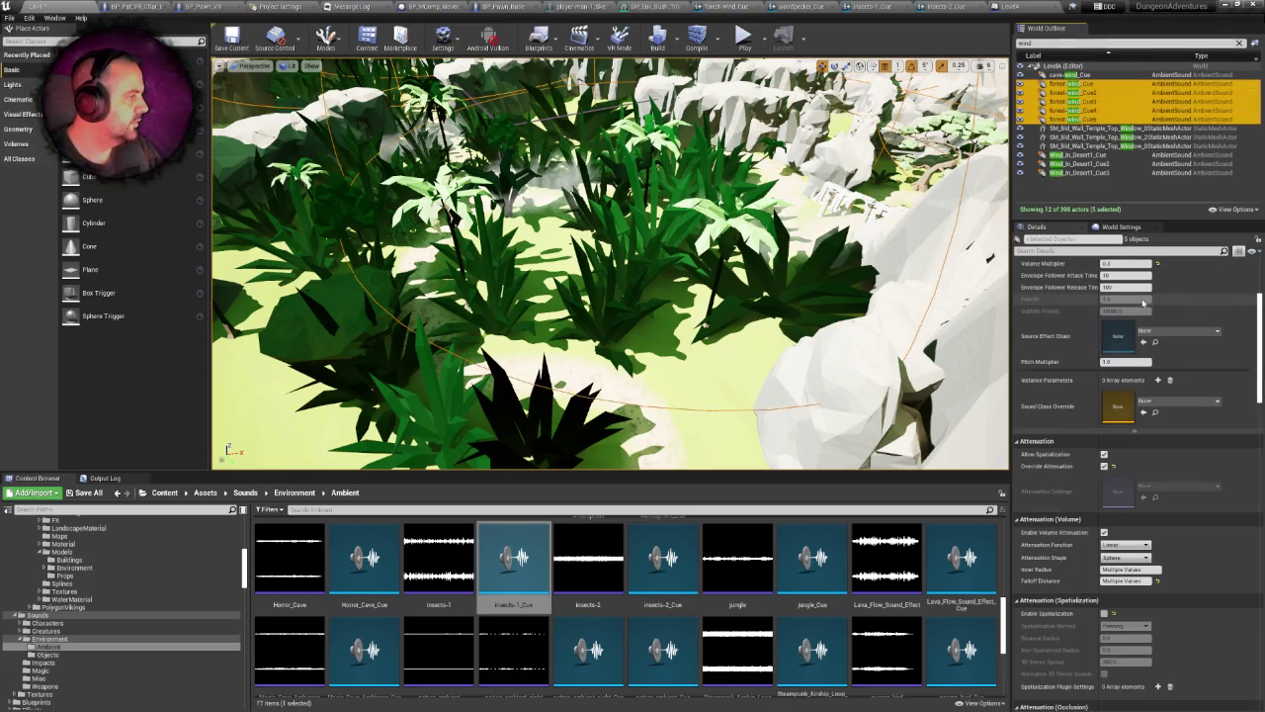
scroll(1139, 307, "up", 1)
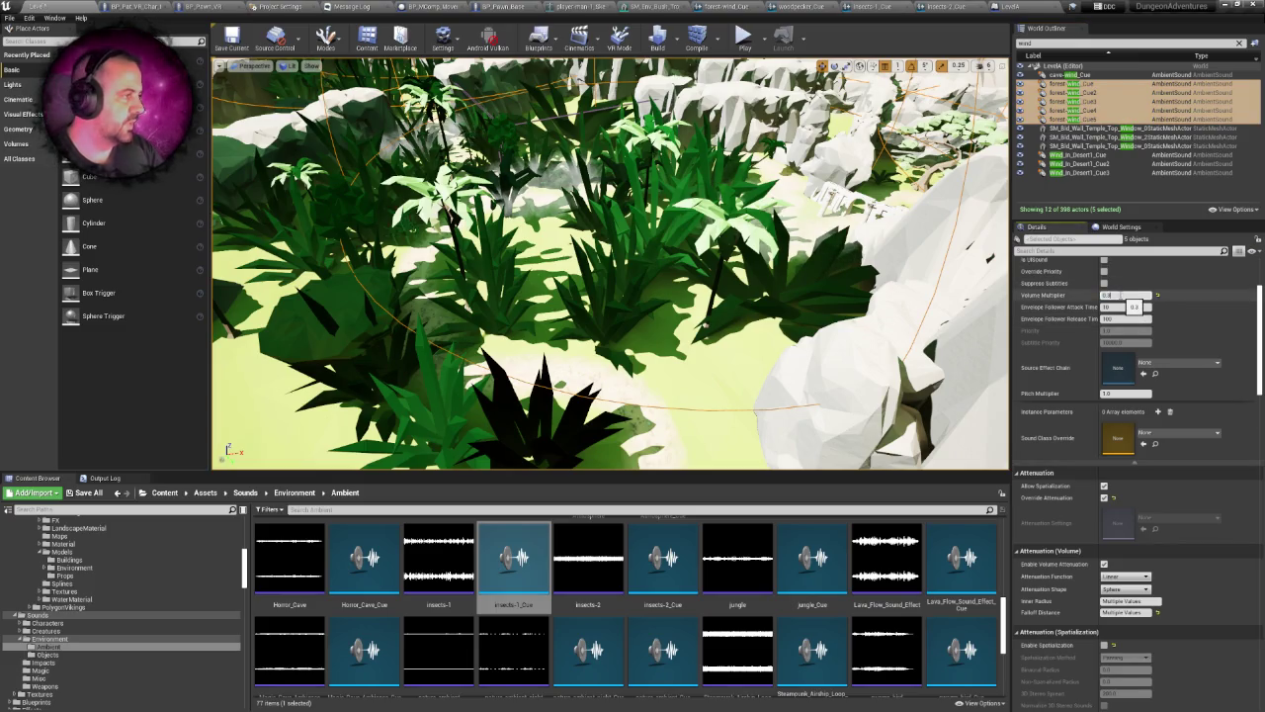
key("Return")
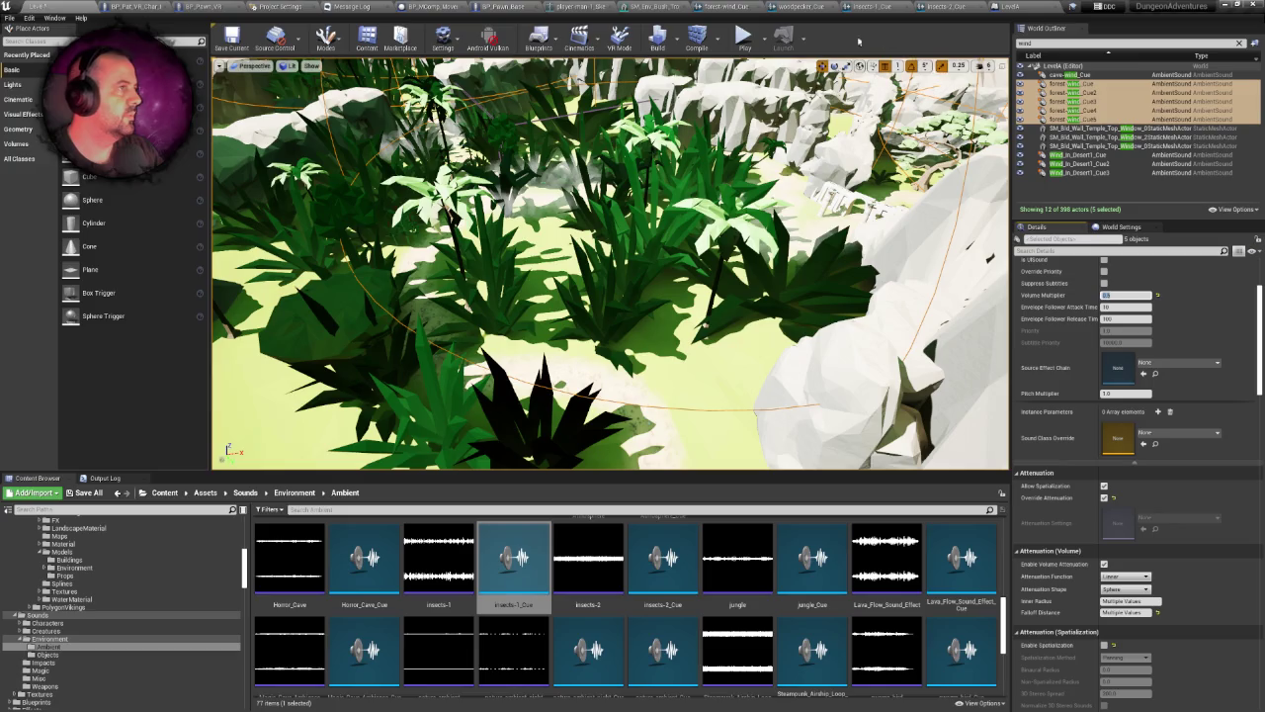
left_click(741, 47)
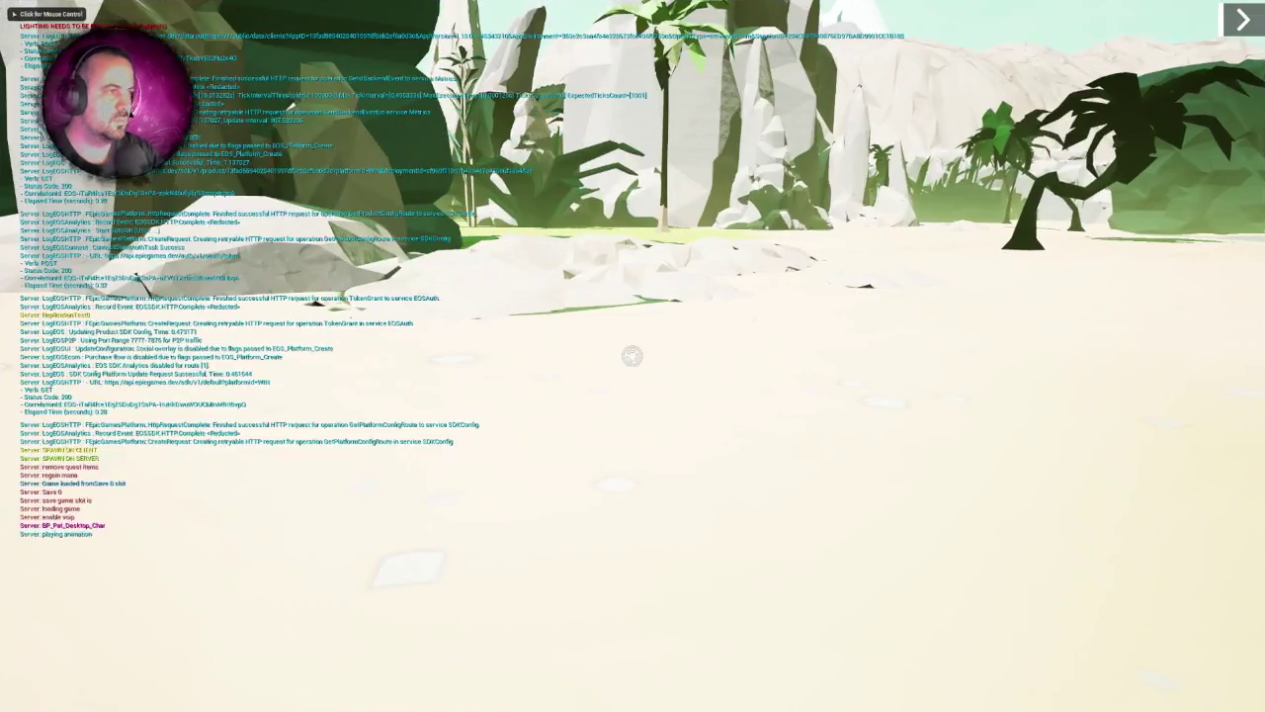
left_click(632, 356)
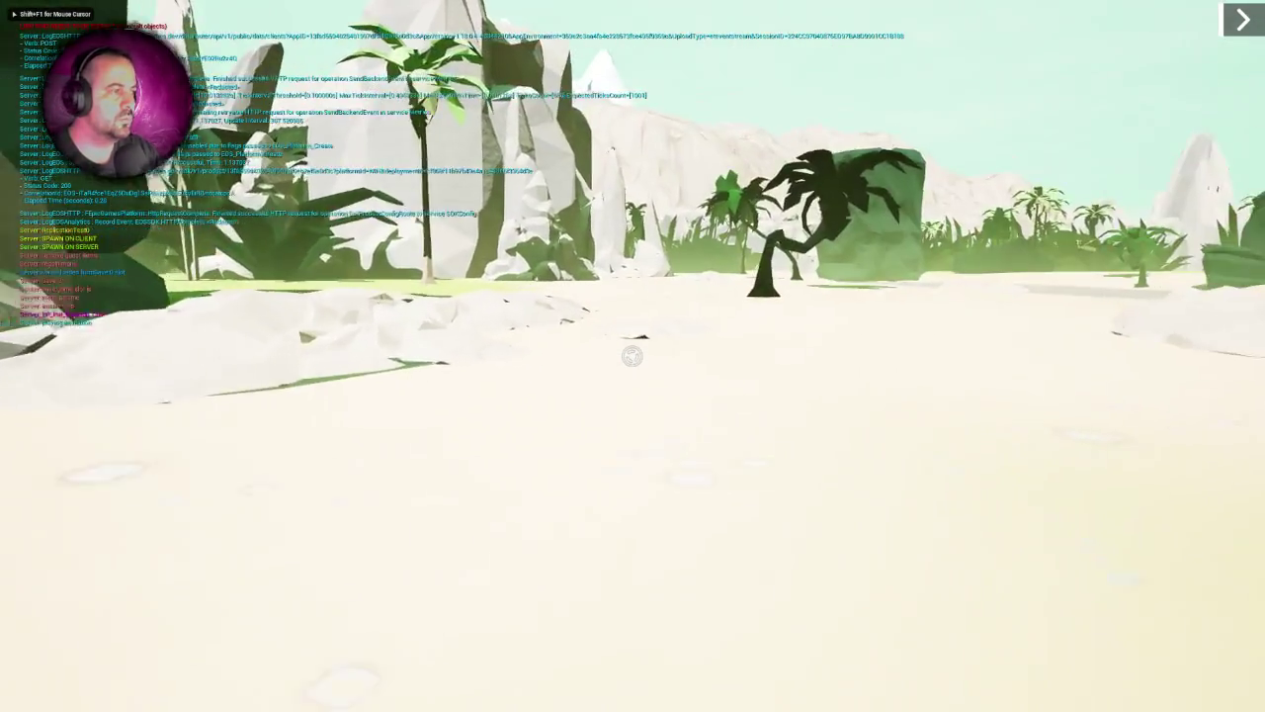
- Walk the player forward across the sand past the palm tree
key("w")
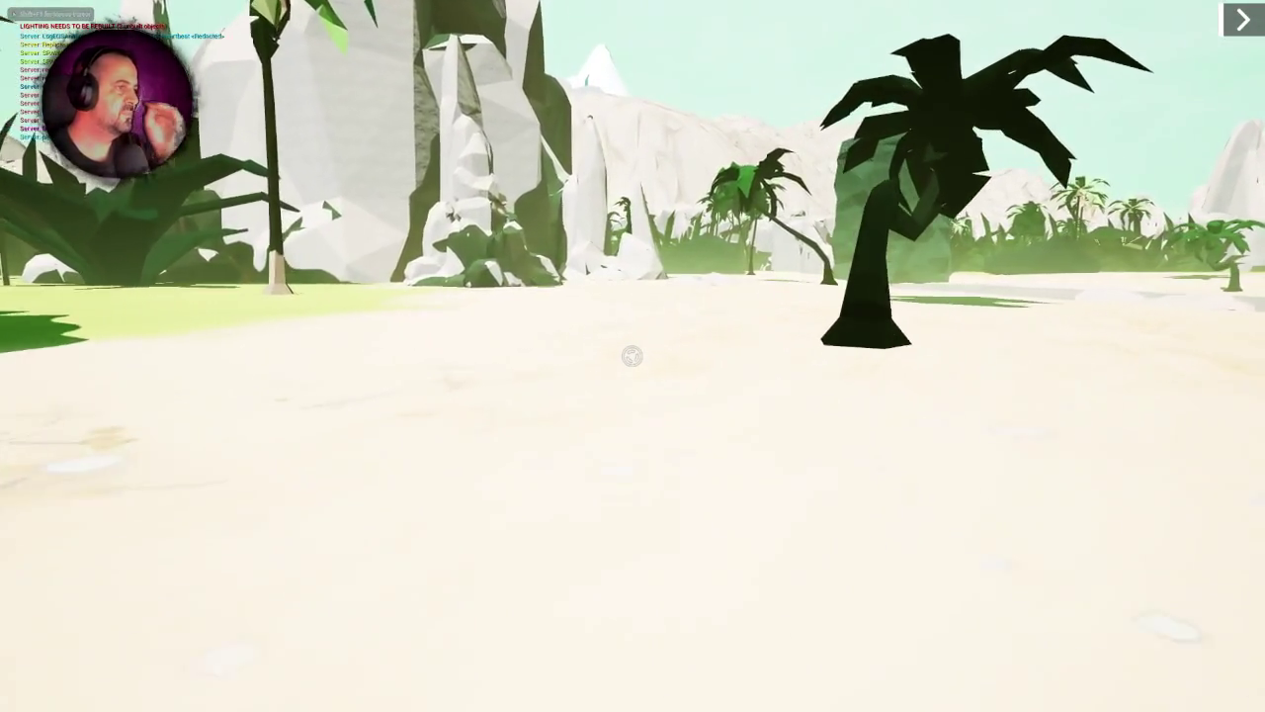
key("w")
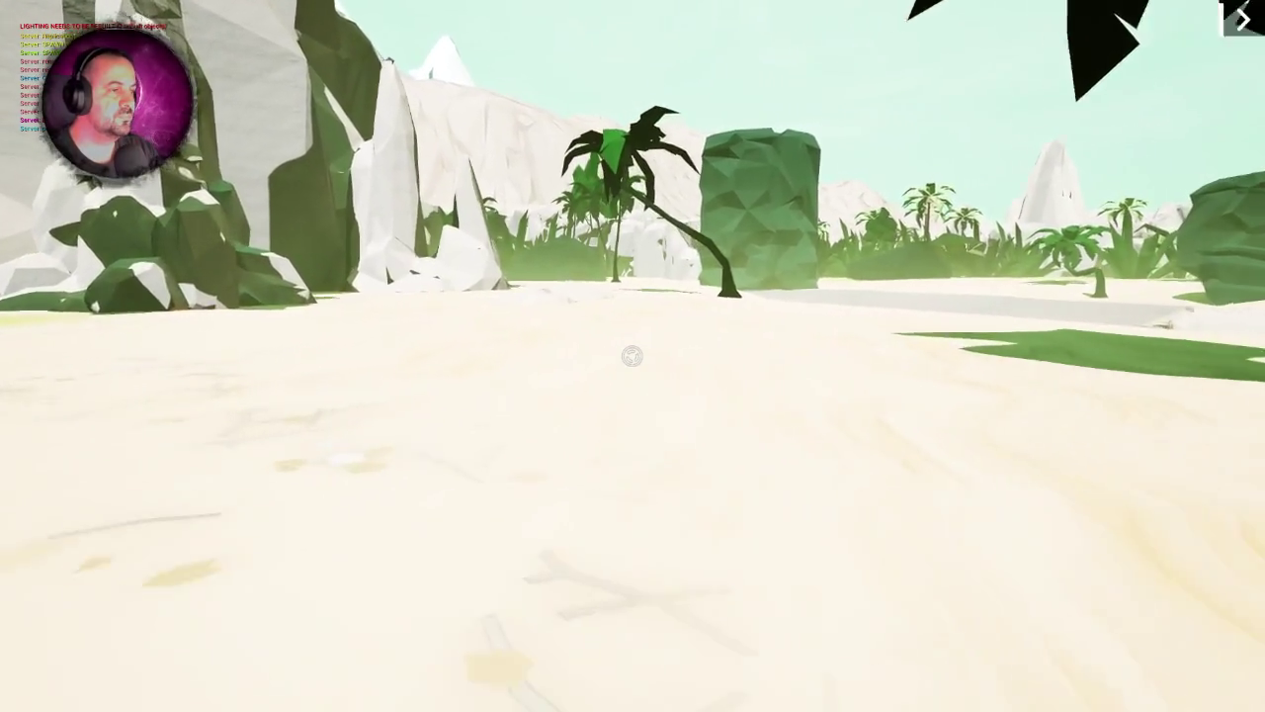
- Walk past the rocks, over the grass and across the beach toward the palm bushes
key("w")
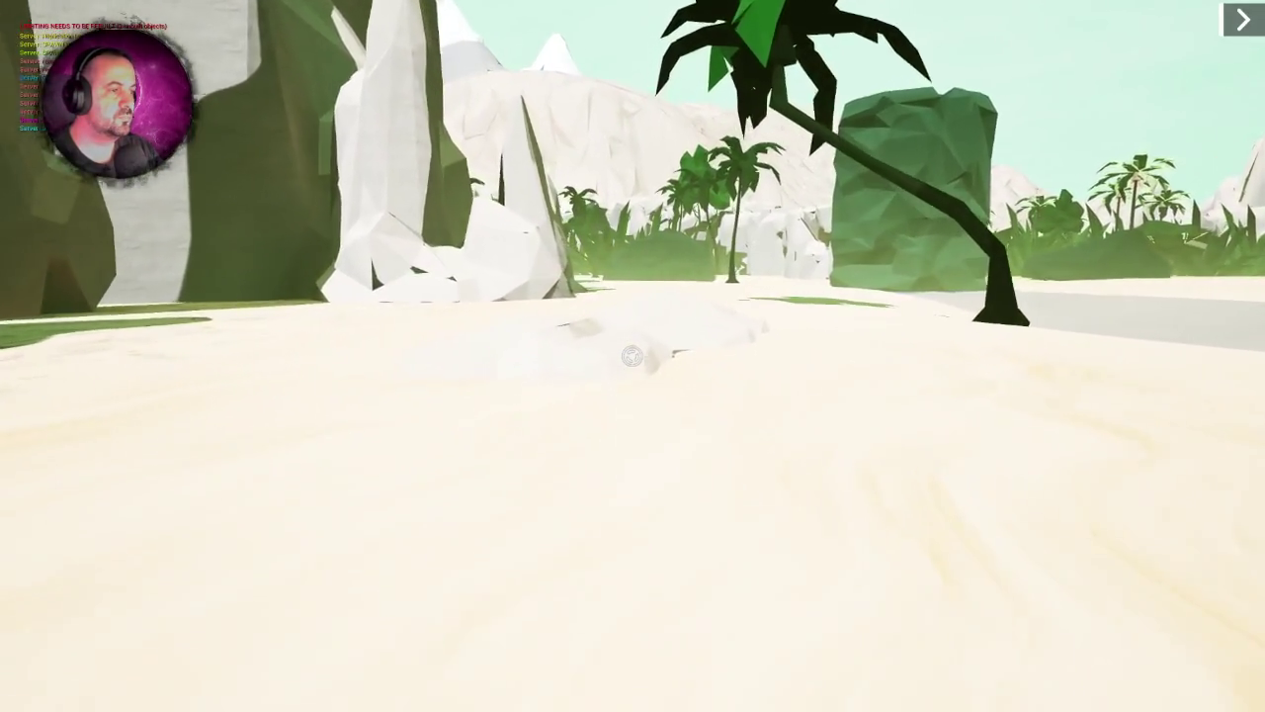
key("w")
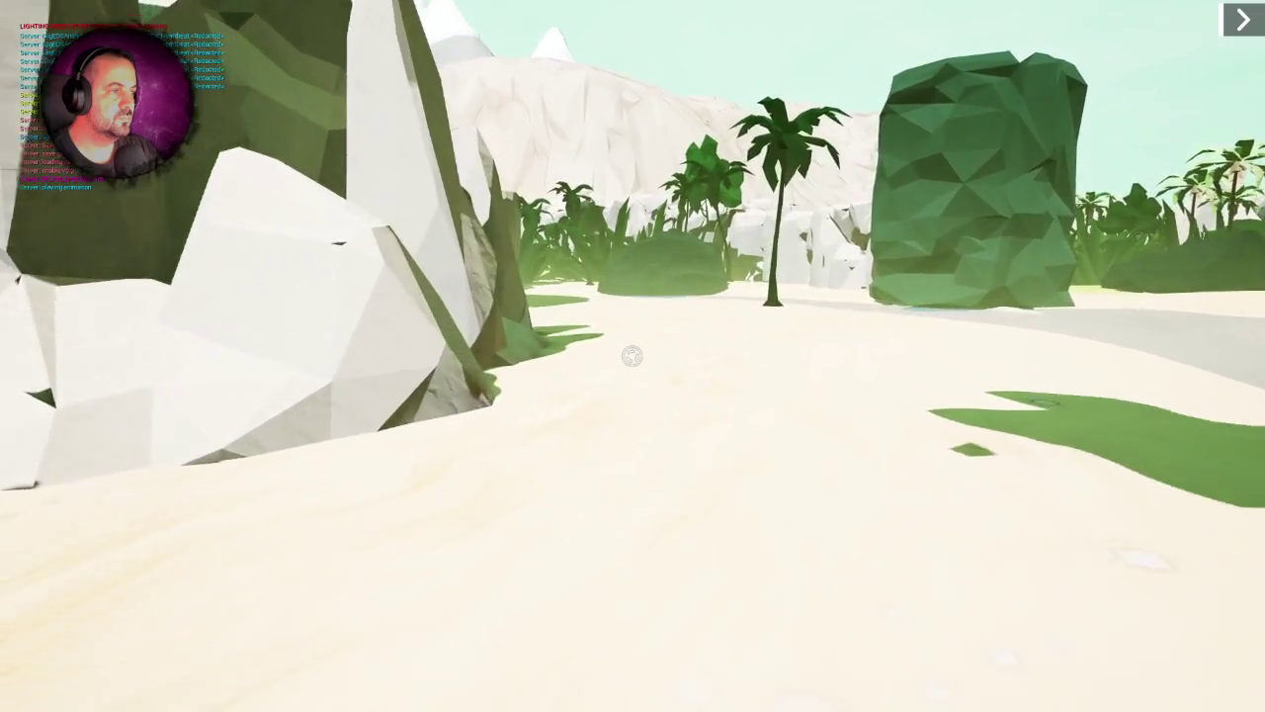
key("w")
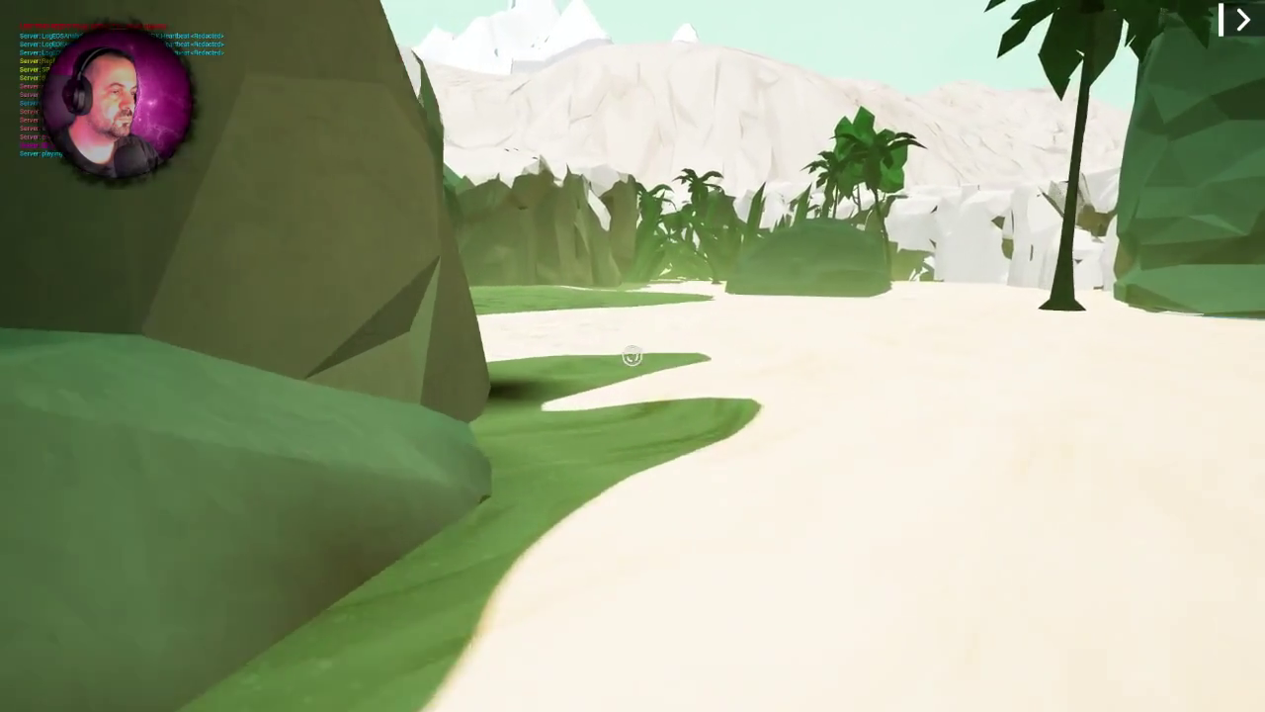
key("w")
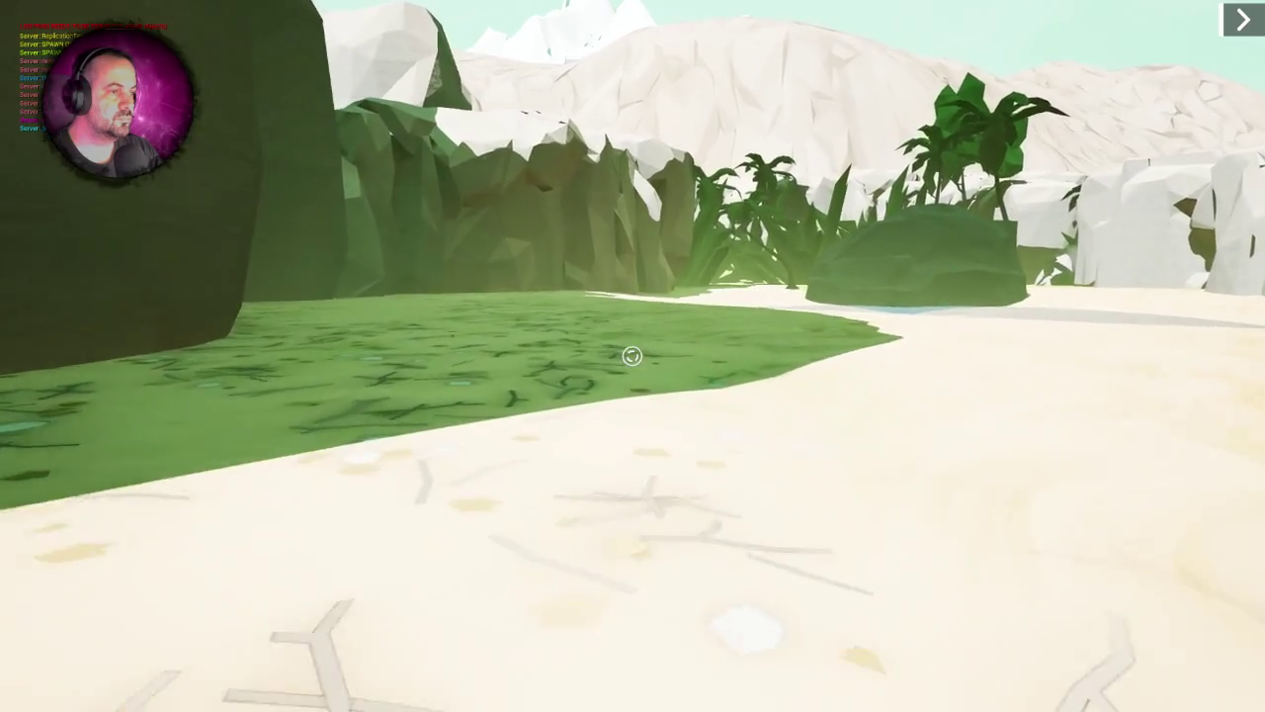
key("w")
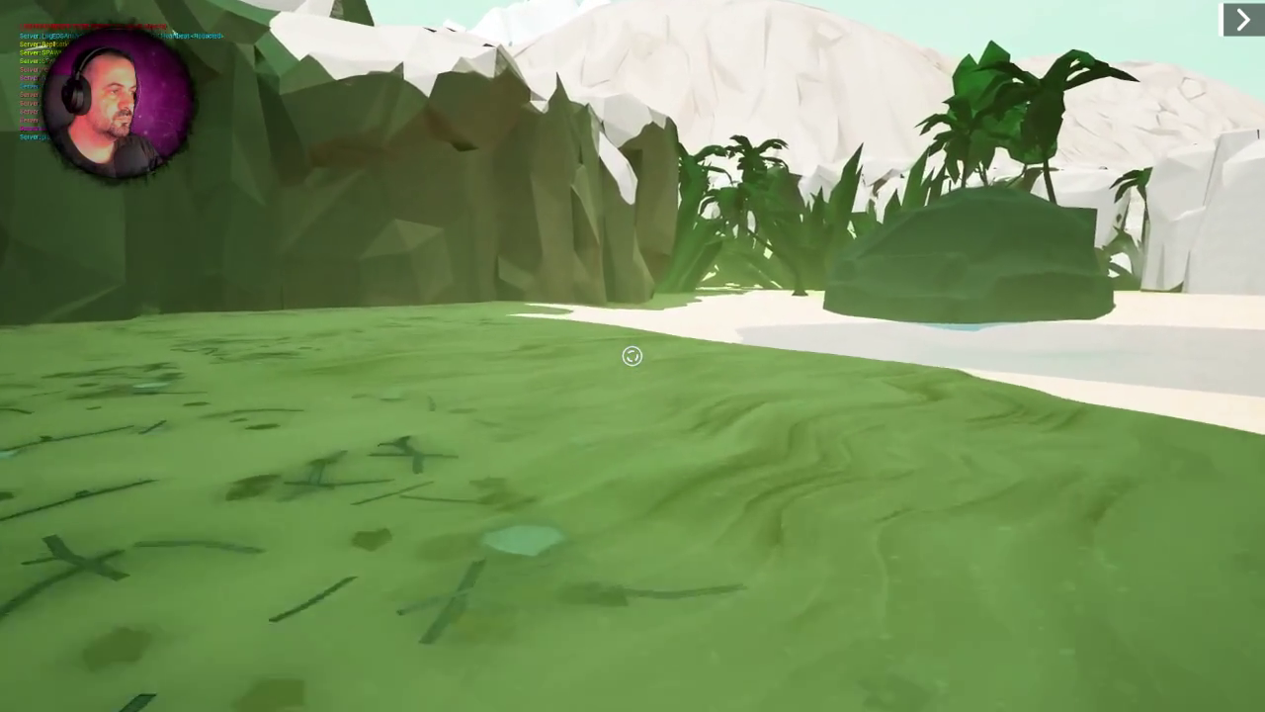
key("w")
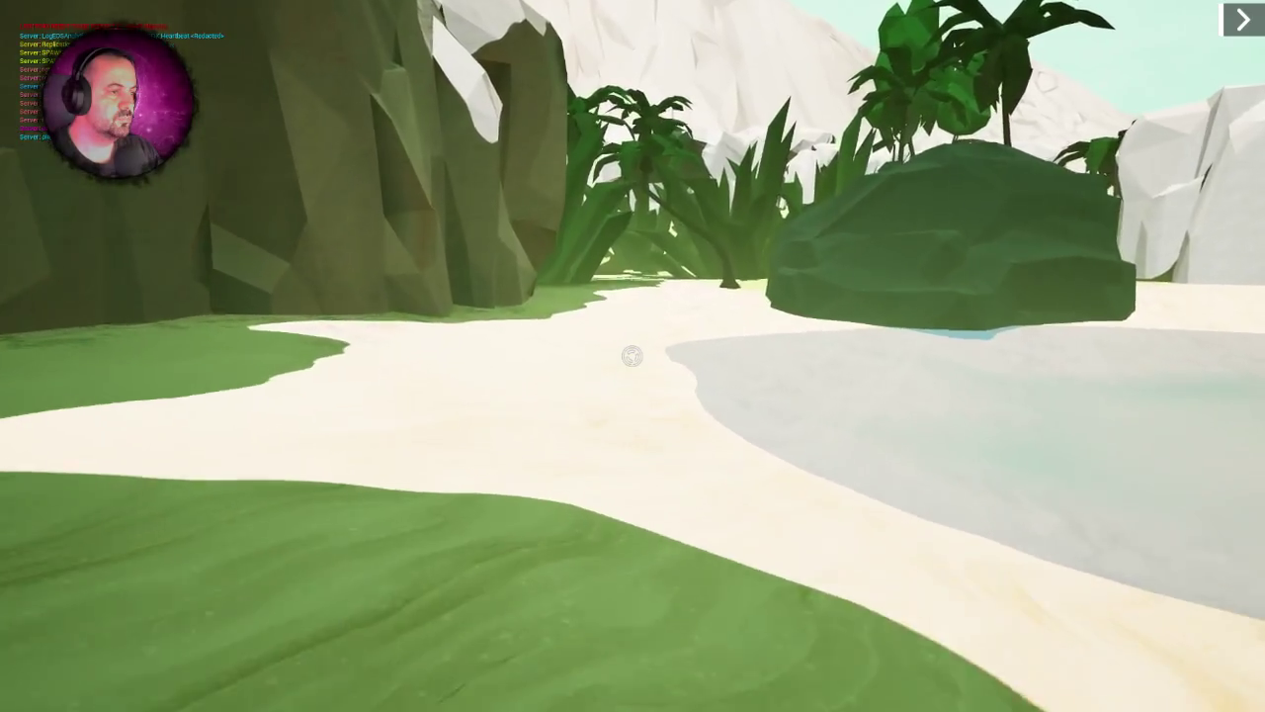
key("w")
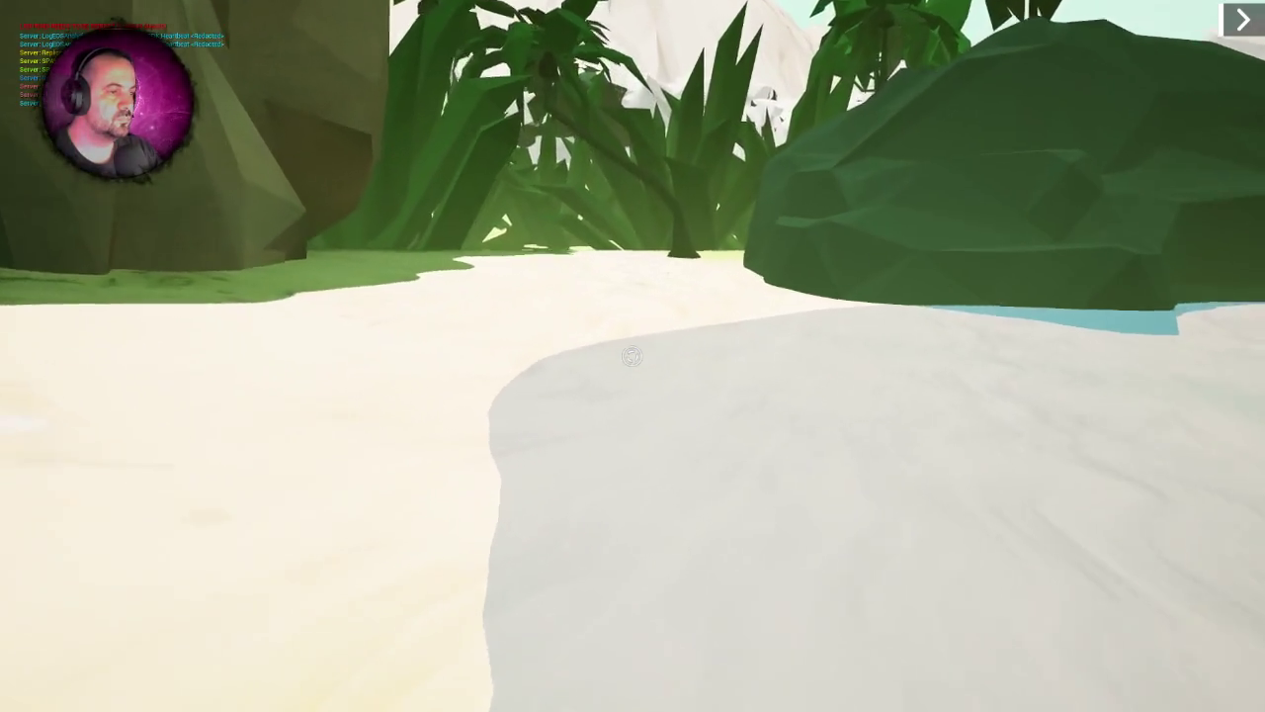
key("w")
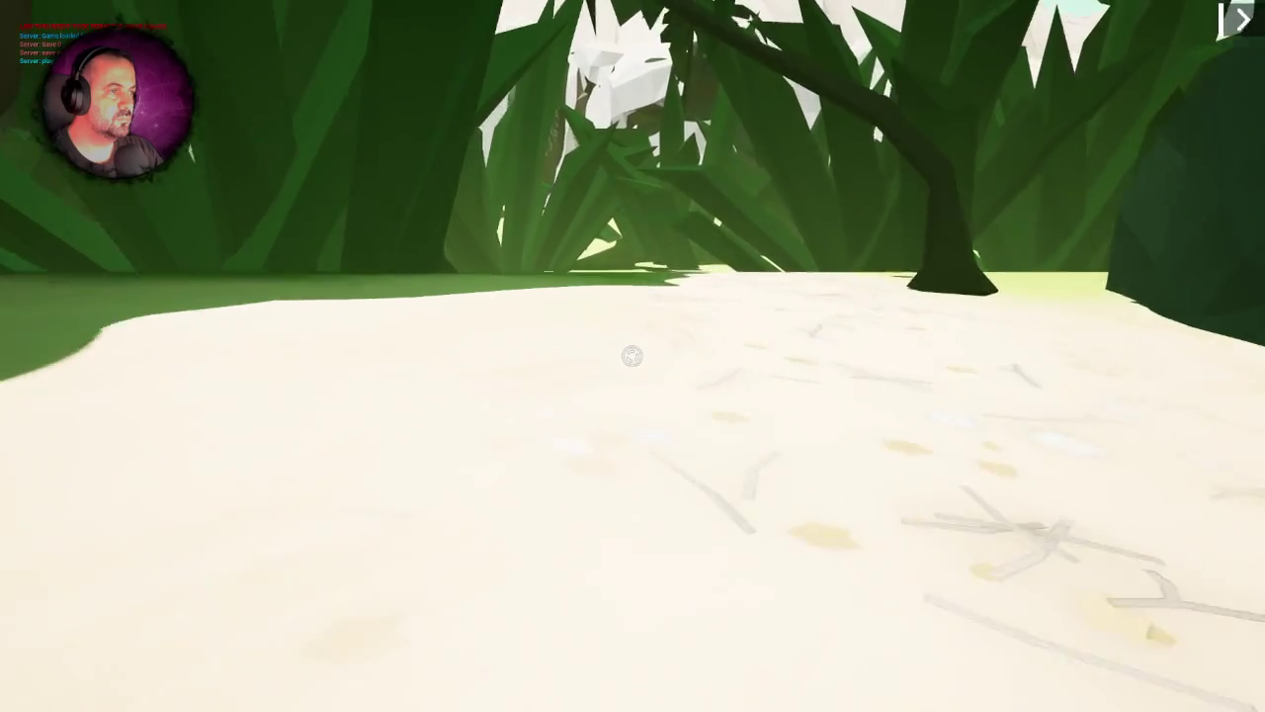
- Push through the giant grass blades and foliage to the path past the large rock
key("w")
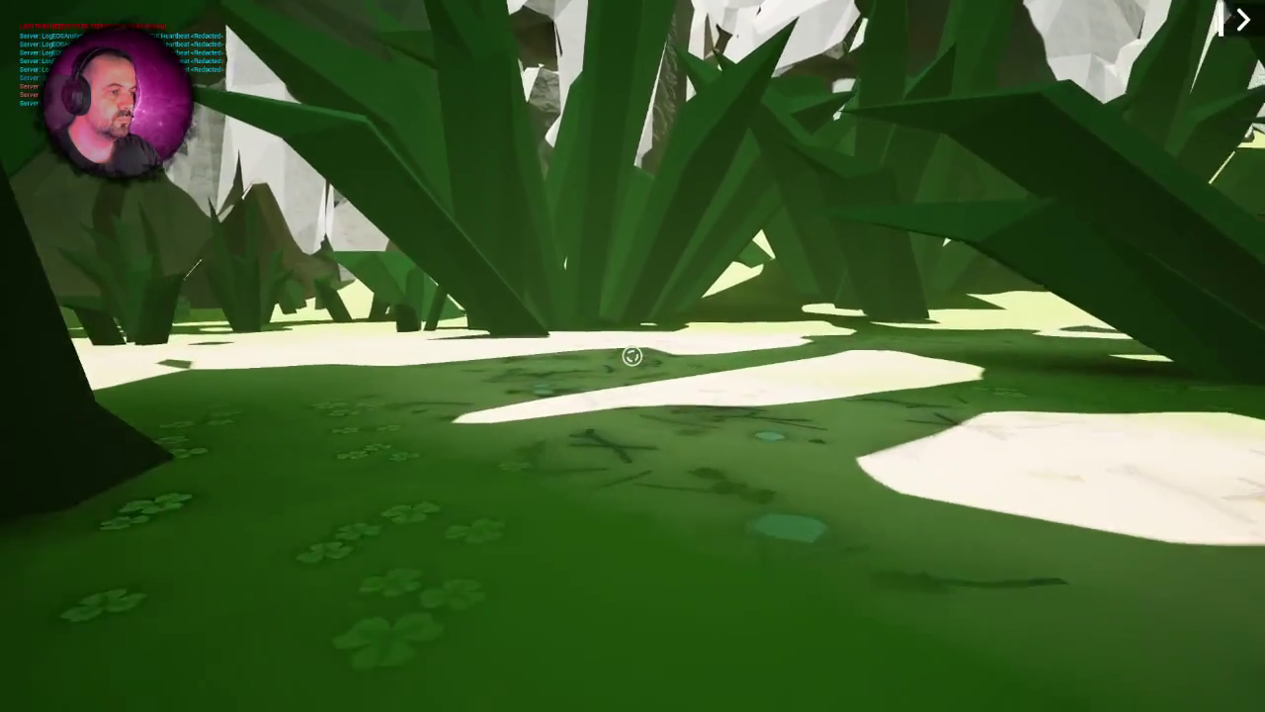
key("w")
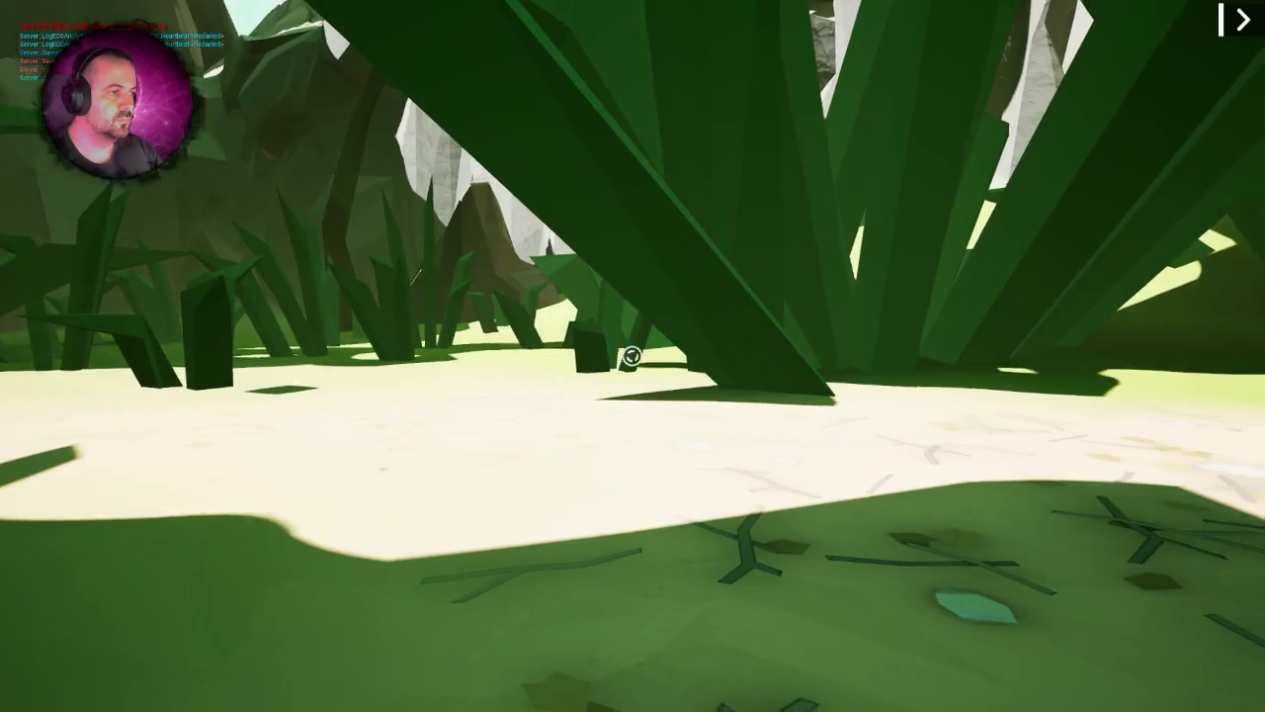
key("w")
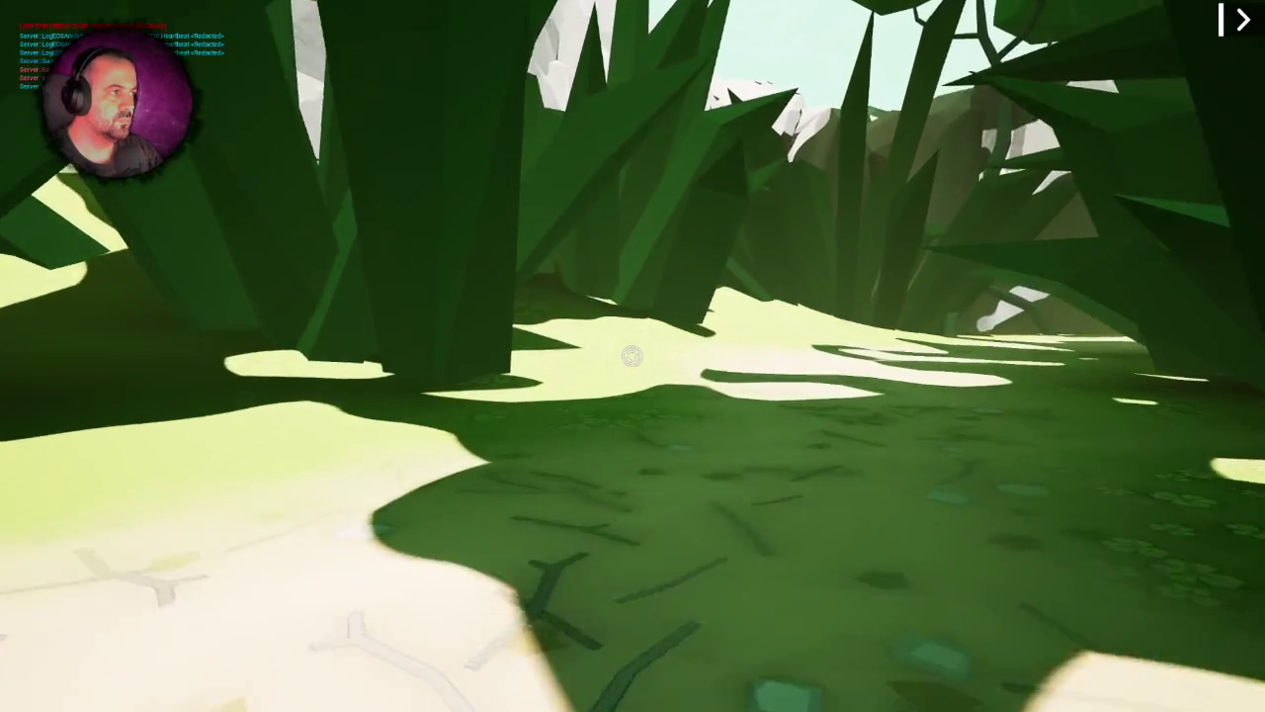
key("w")
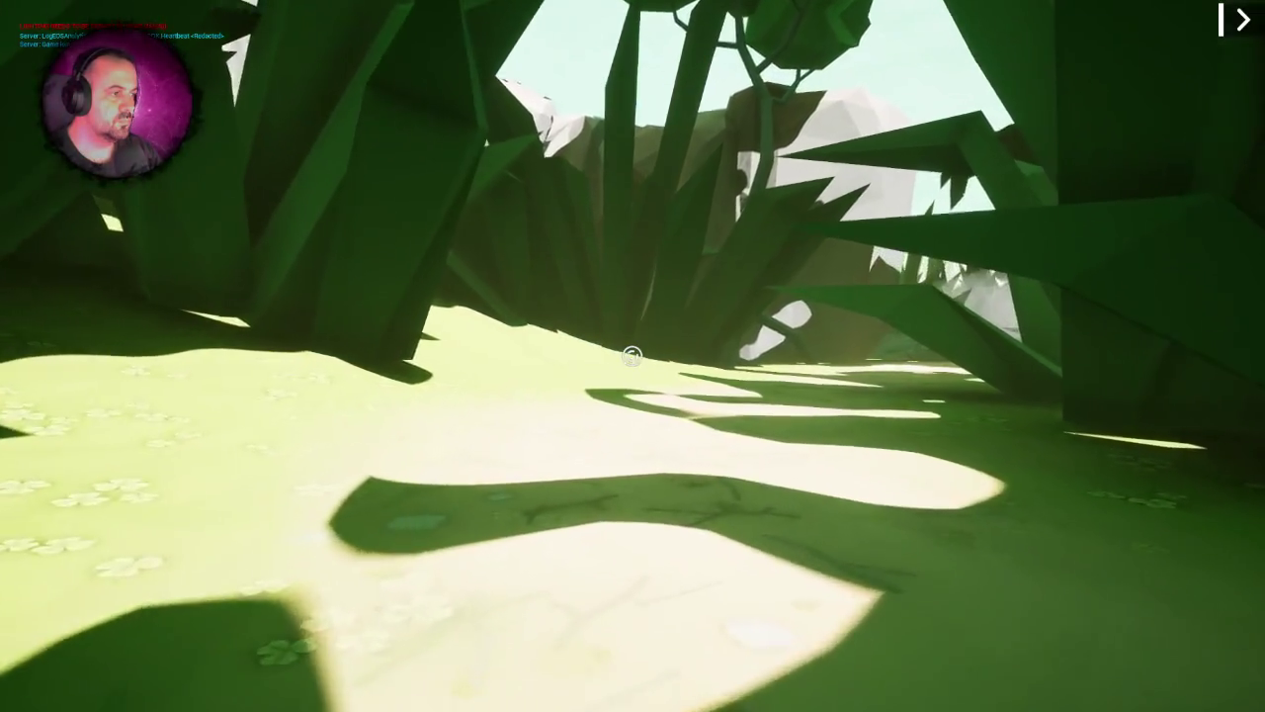
key("w")
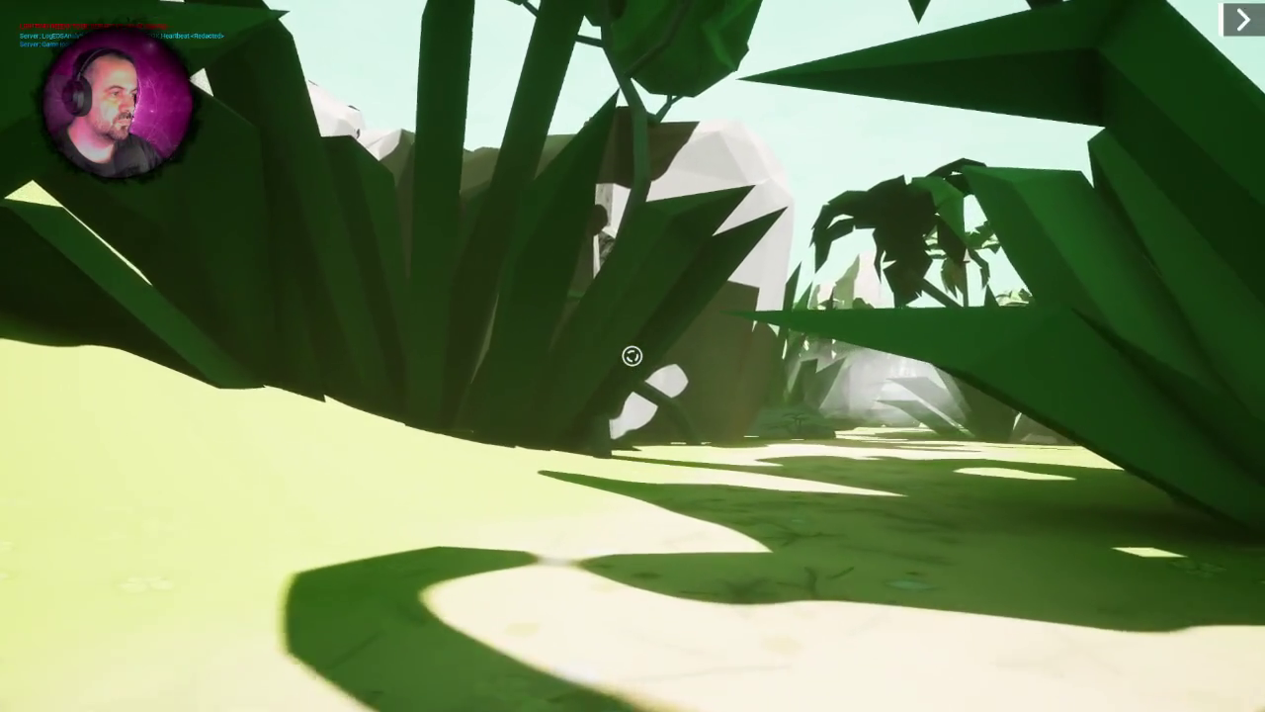
key("w")
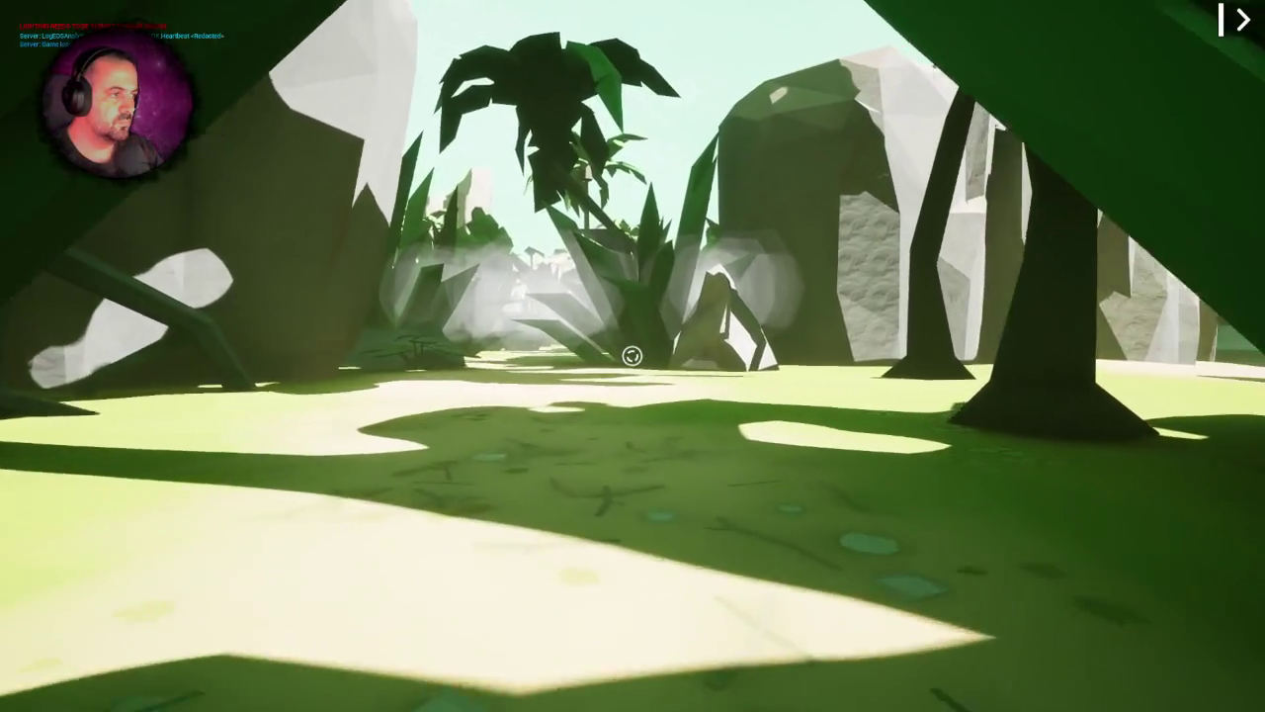
key("w")
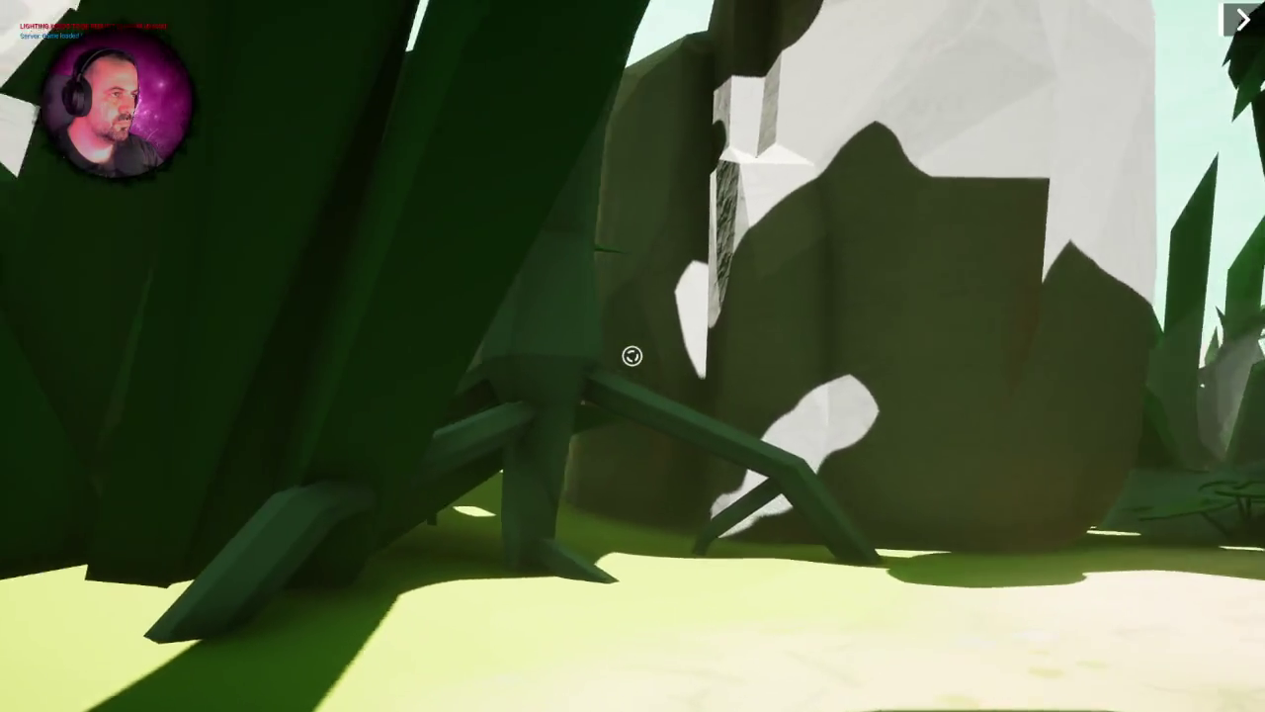
key("w")
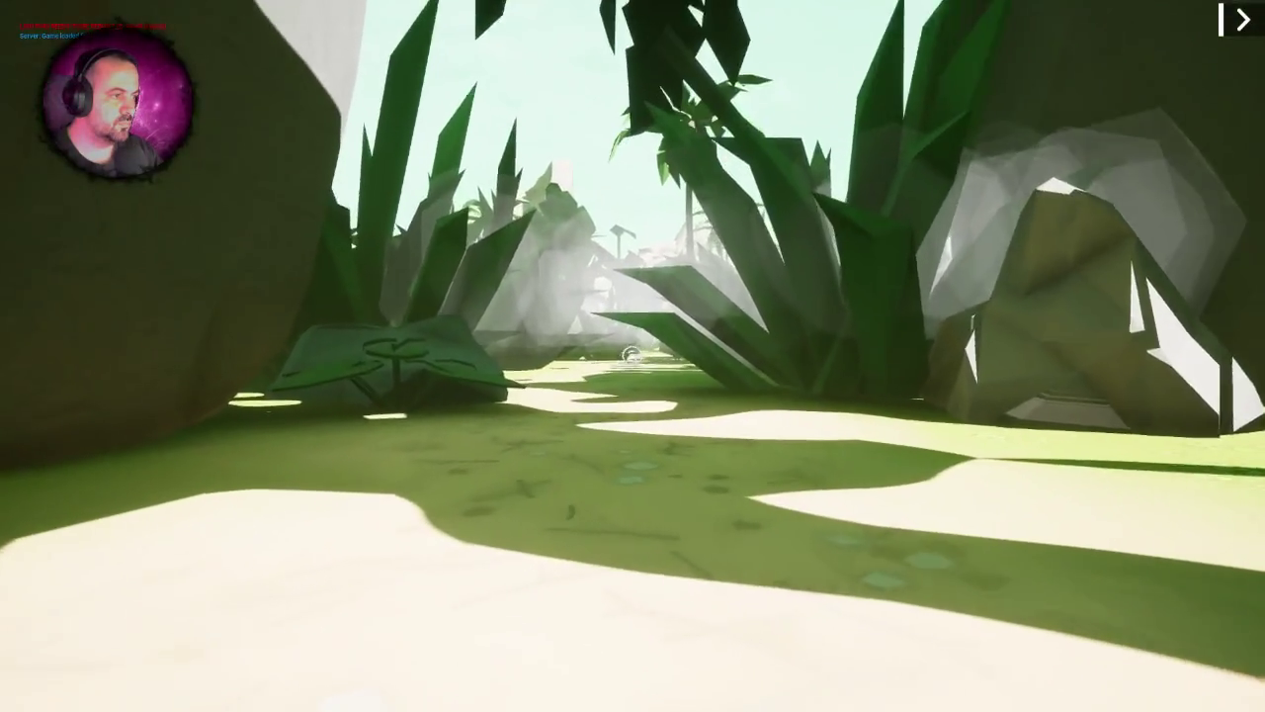
key("w")
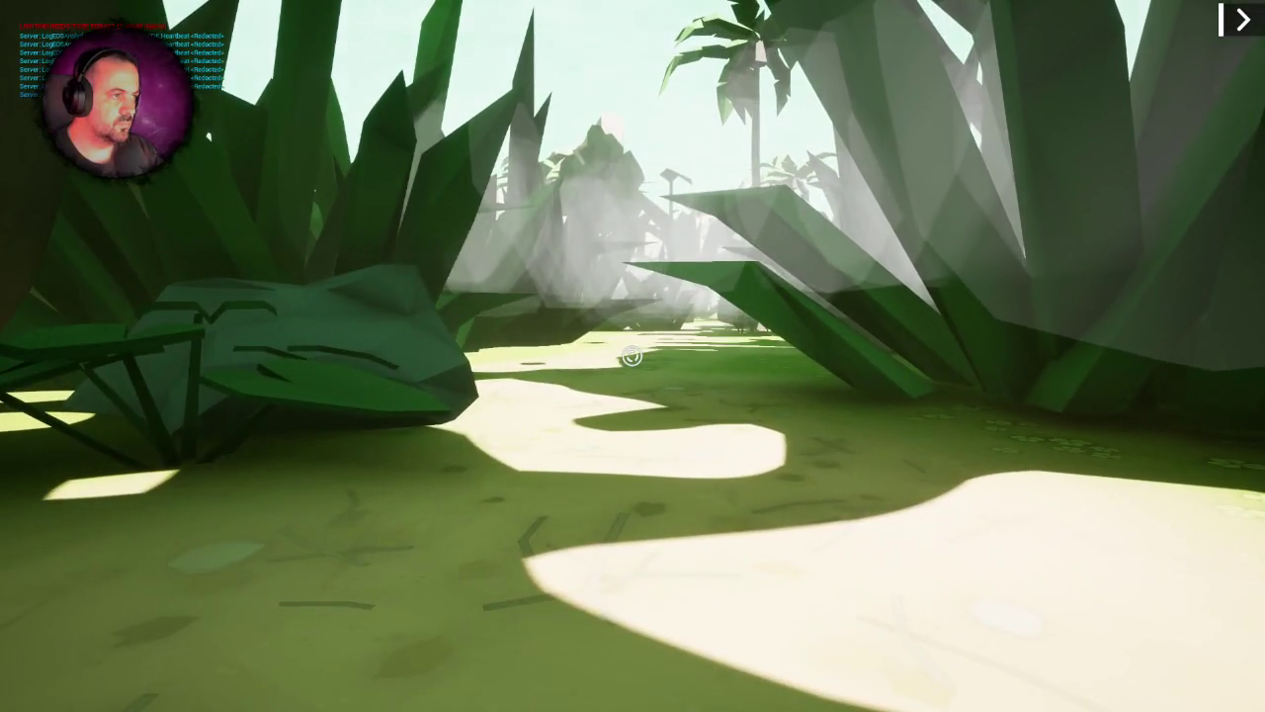
- Follow the sandy path through dense plants into the sunlit clearing facing the rock wall
key("w")
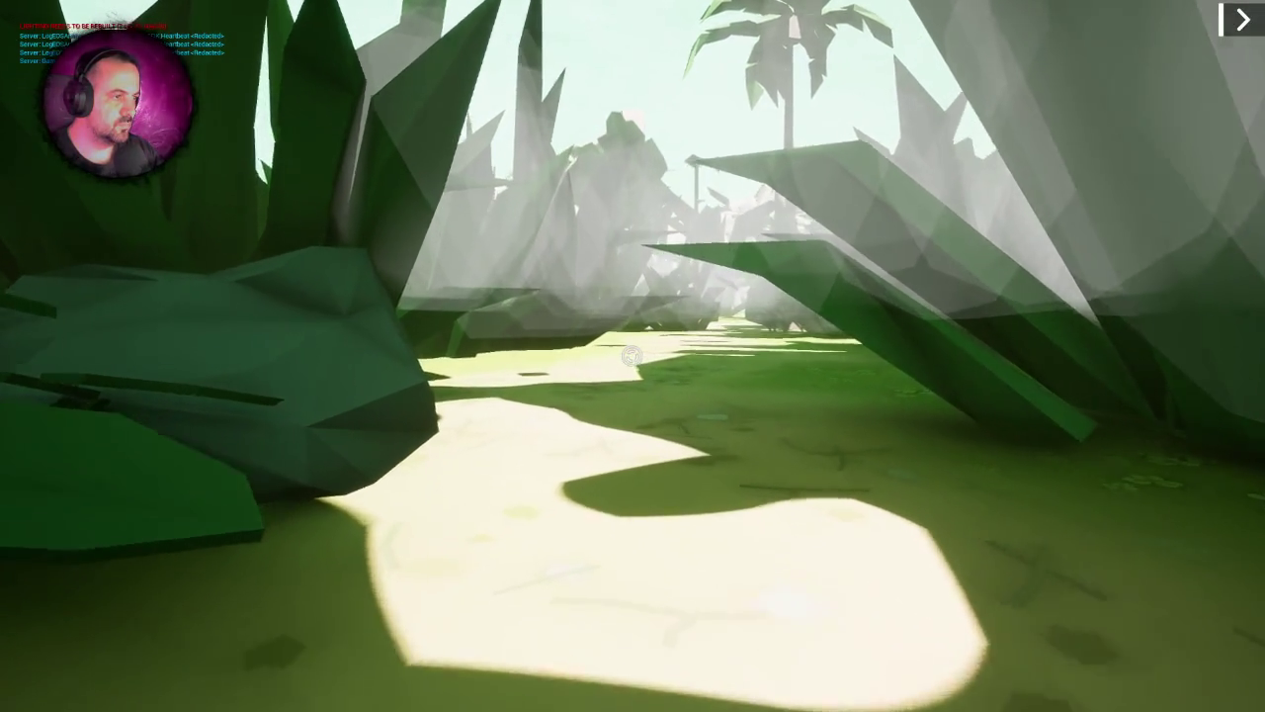
key("w")
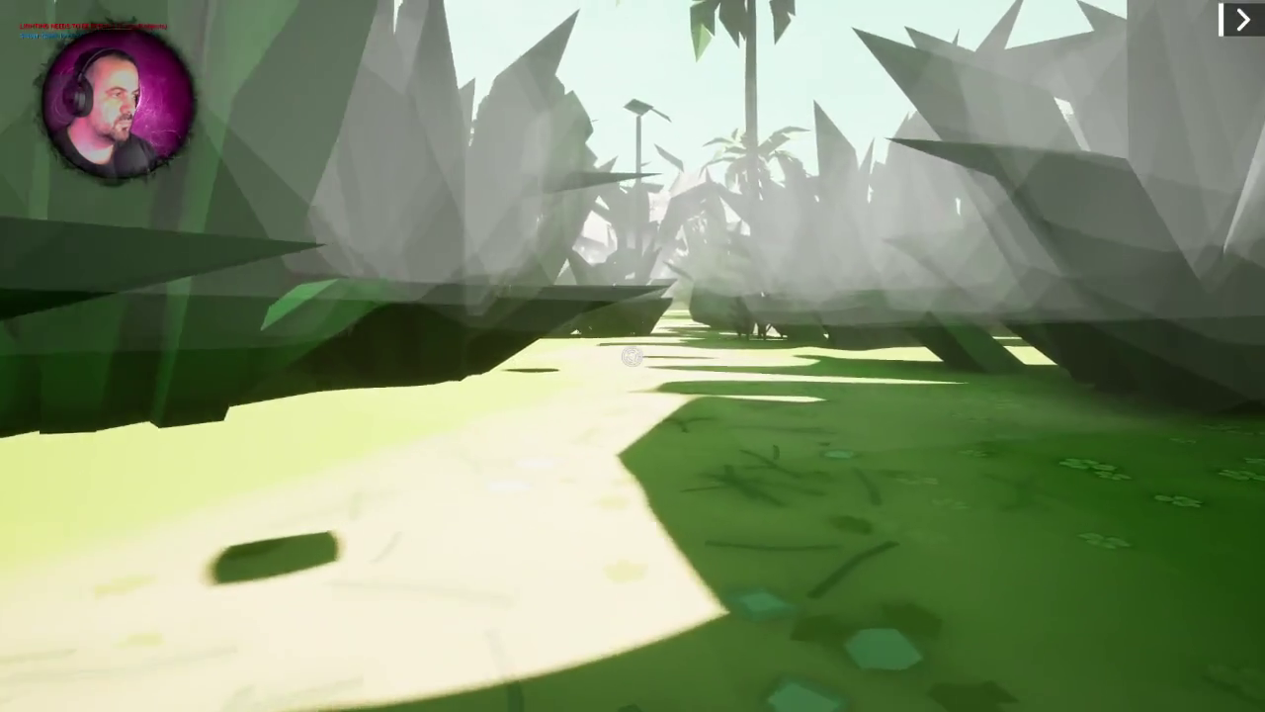
key("w")
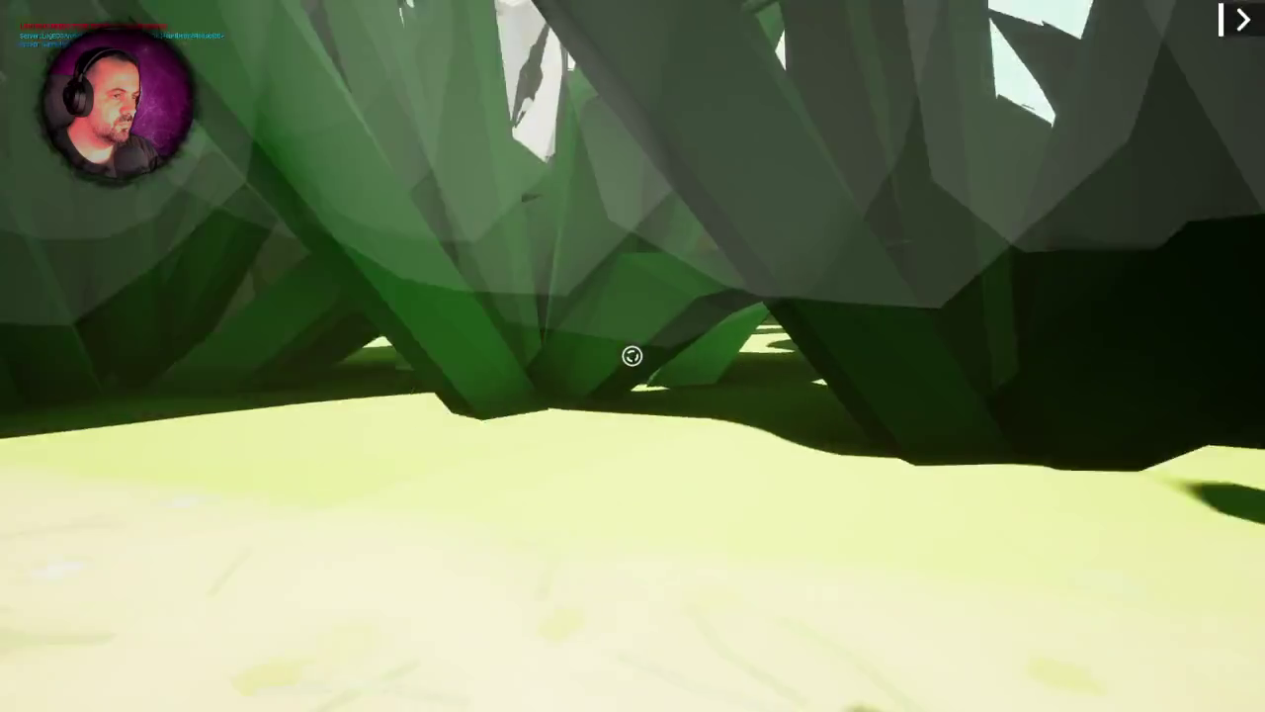
key("w")
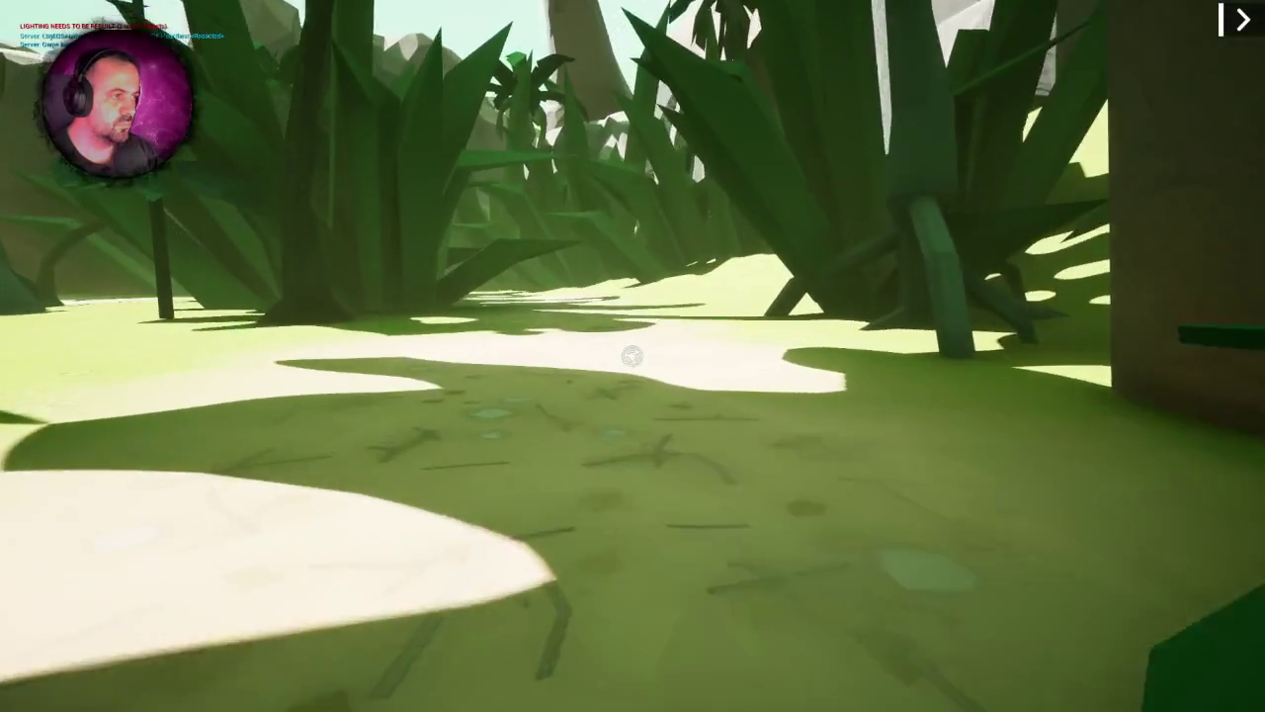
key("w")
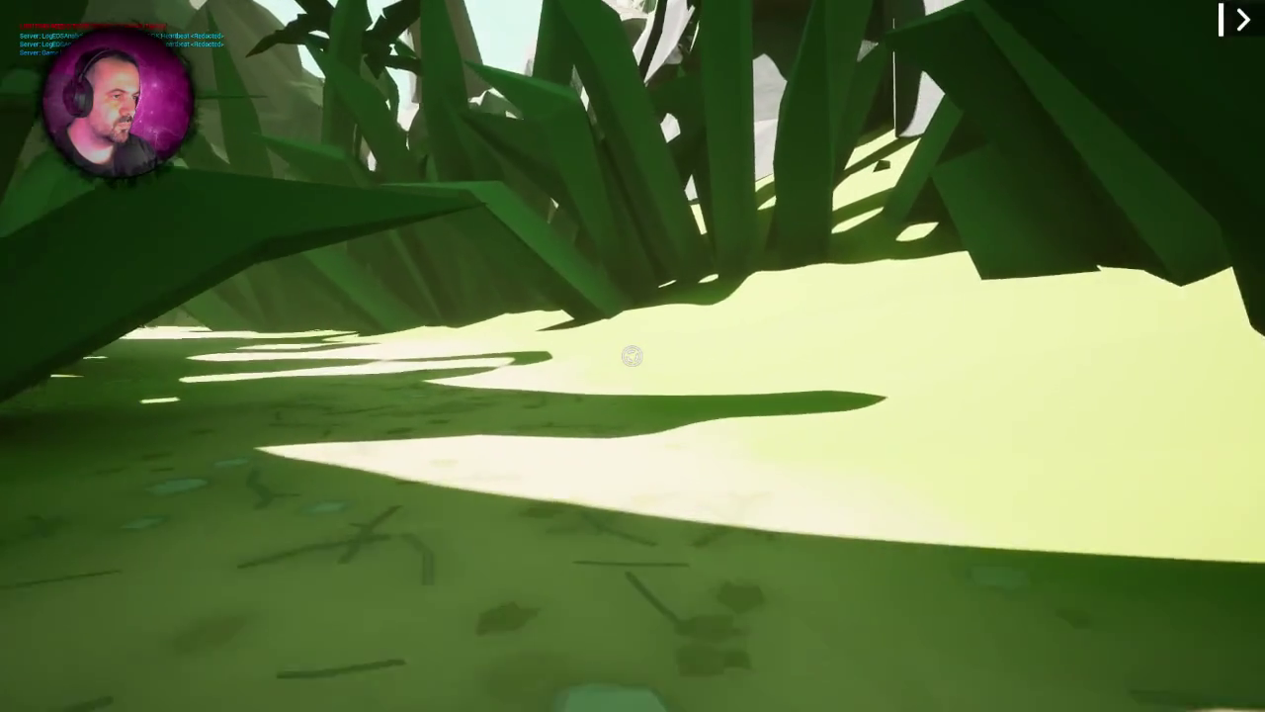
key("w")
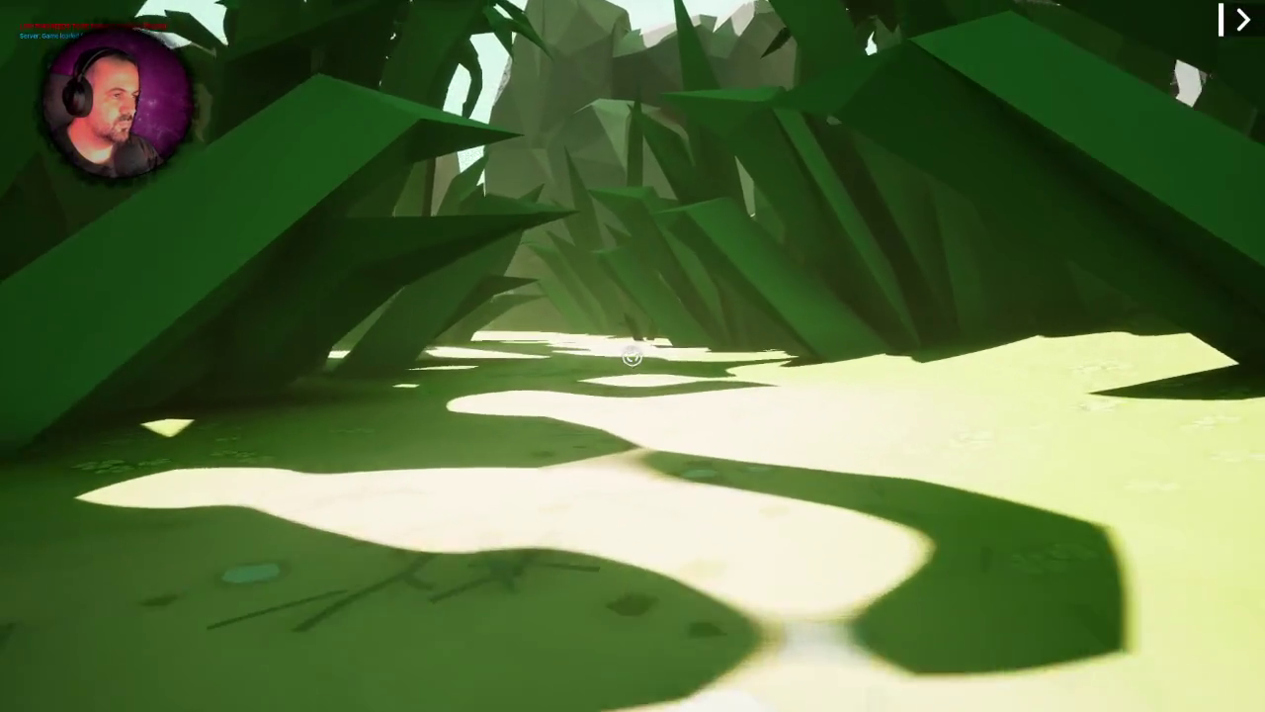
key("w")
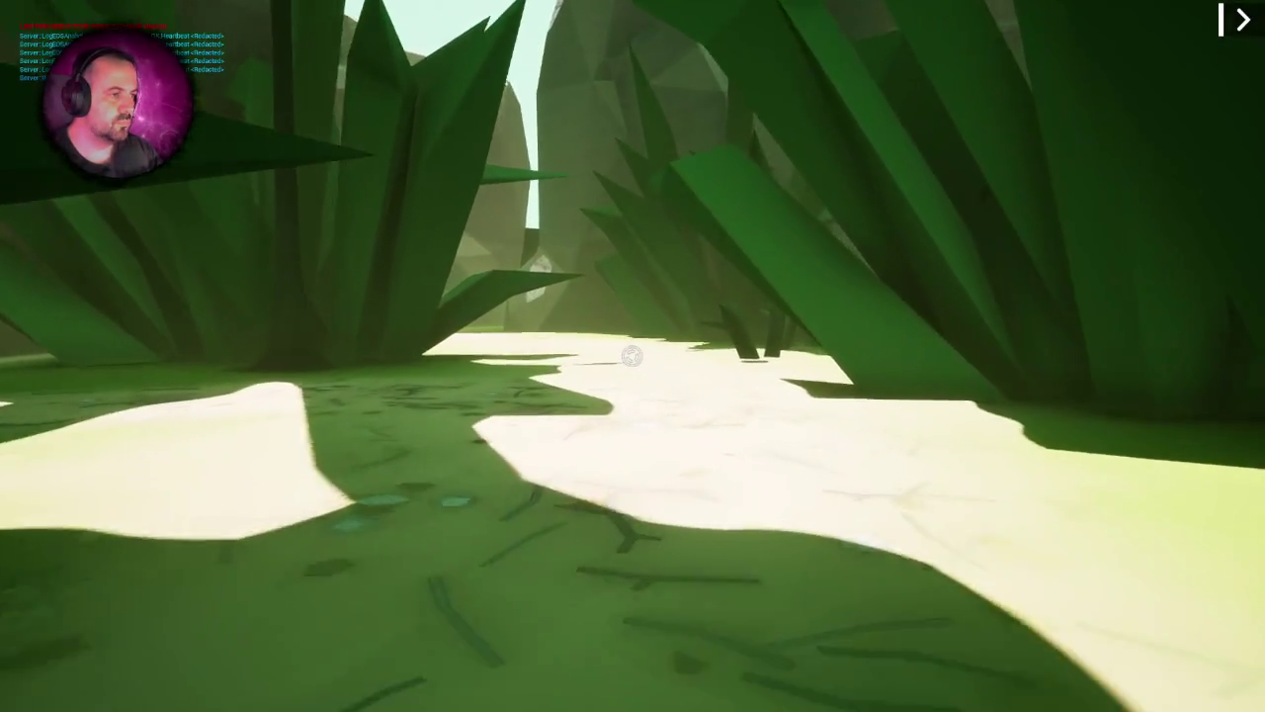
key("w")
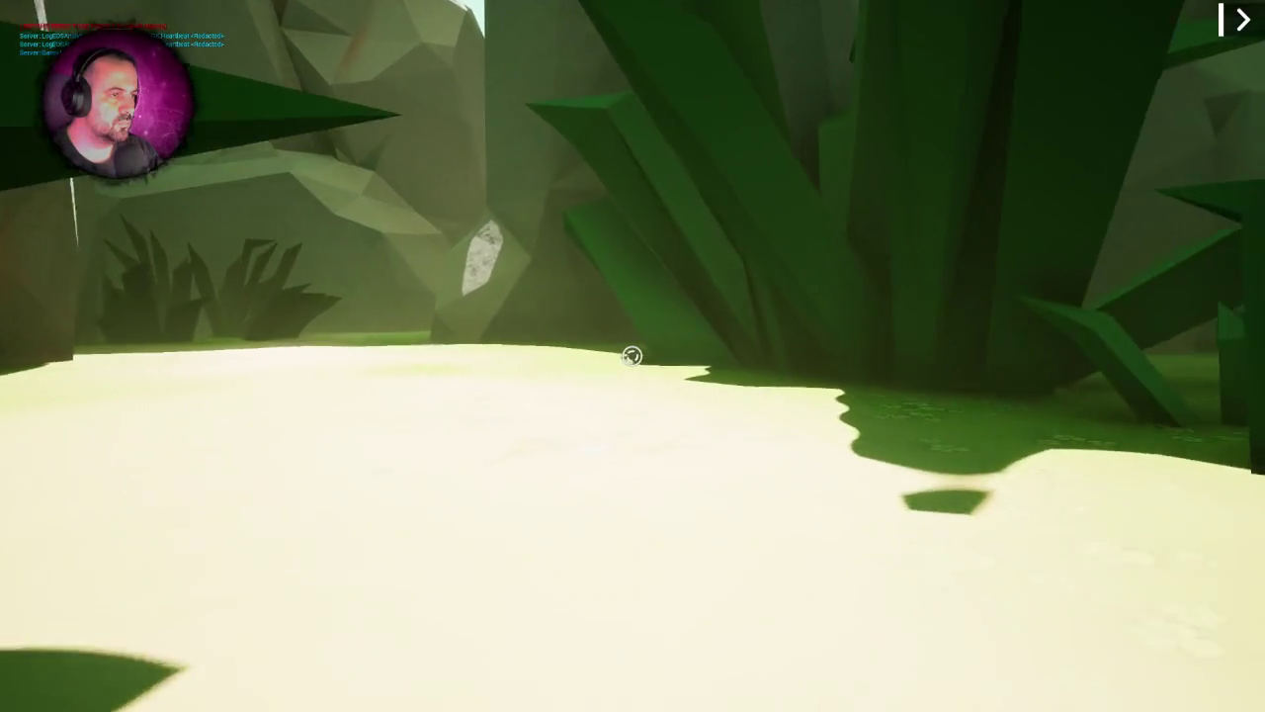
key("w")
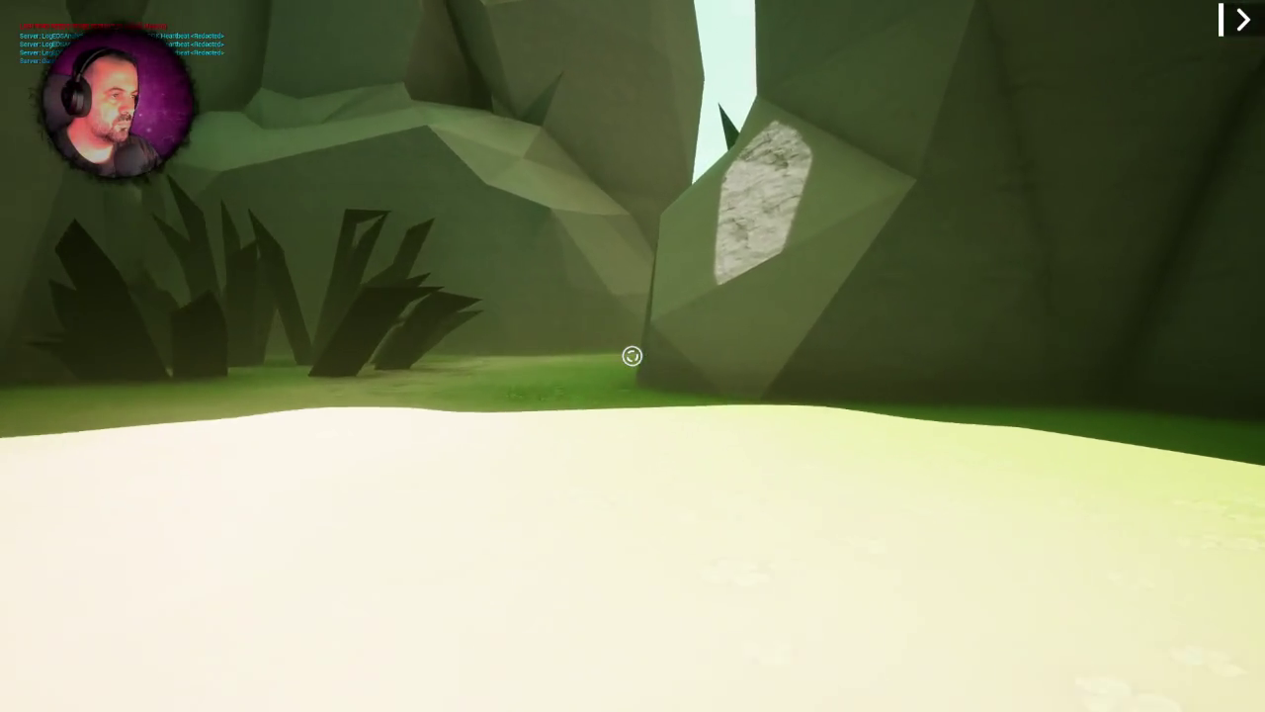
- Walk through the rocky passage into the cave, look out its bright opening, then leave the game view
key("w")
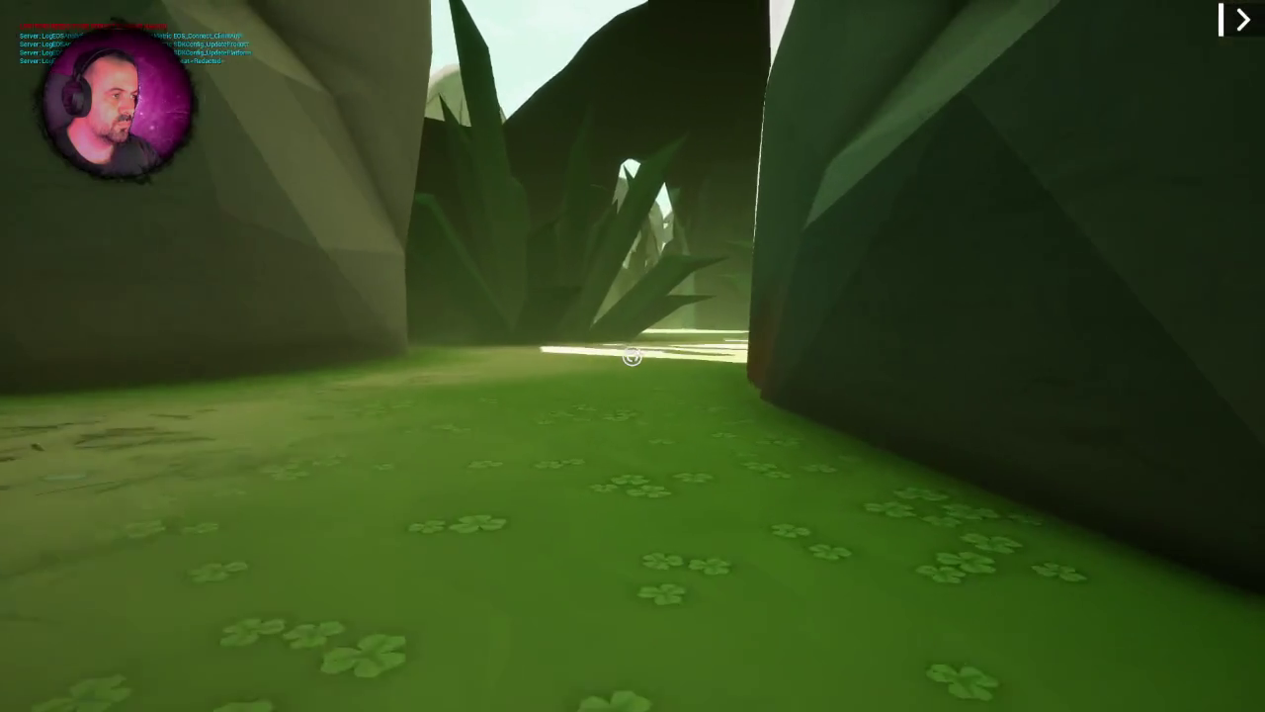
key("w")
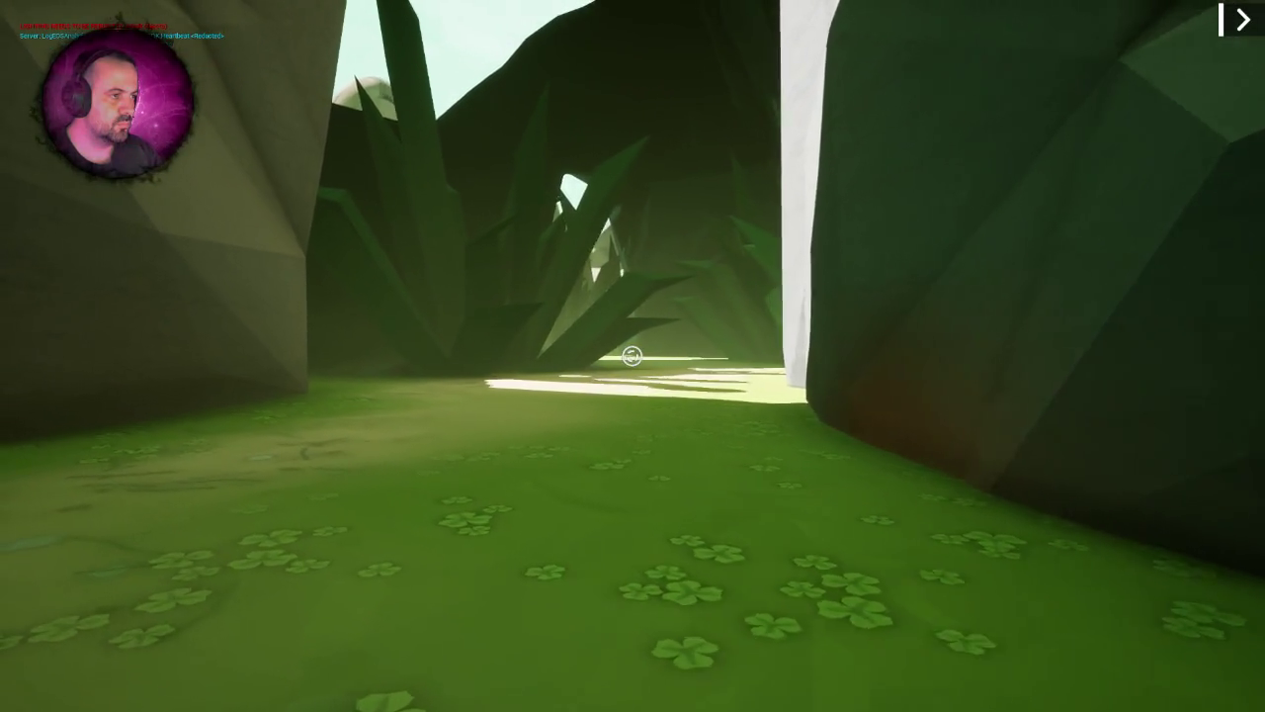
key("w")
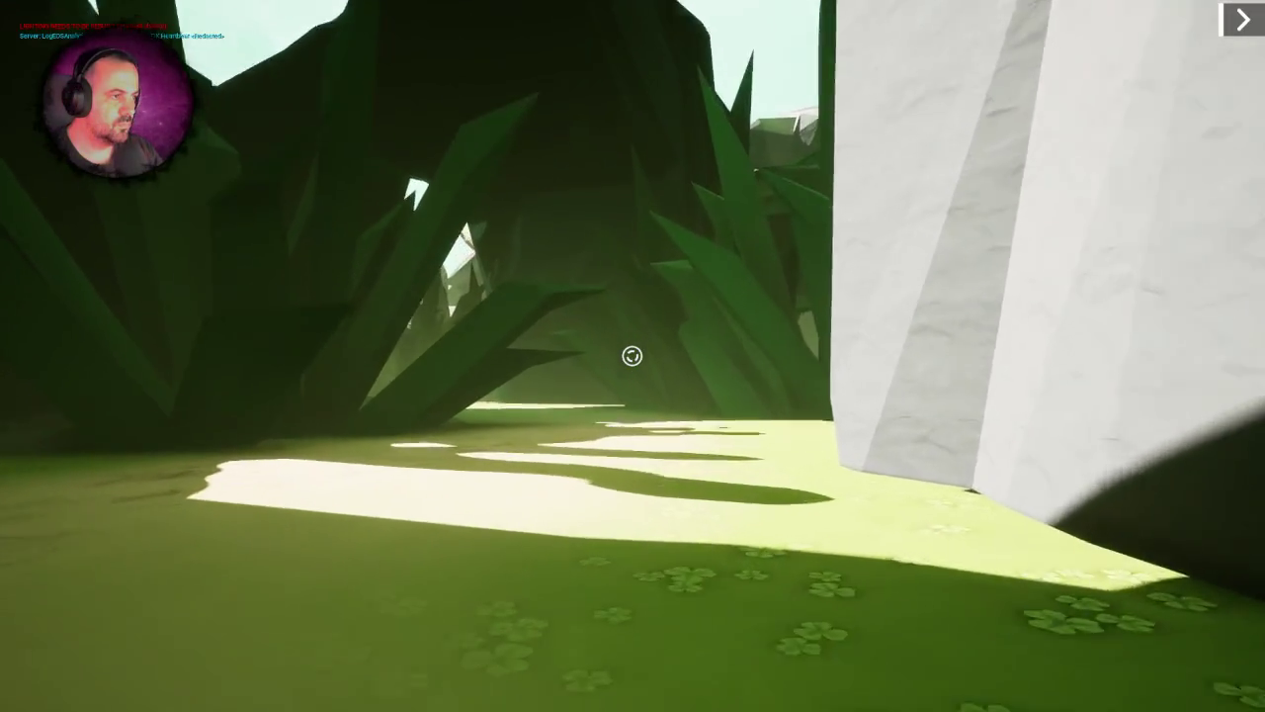
key("w")
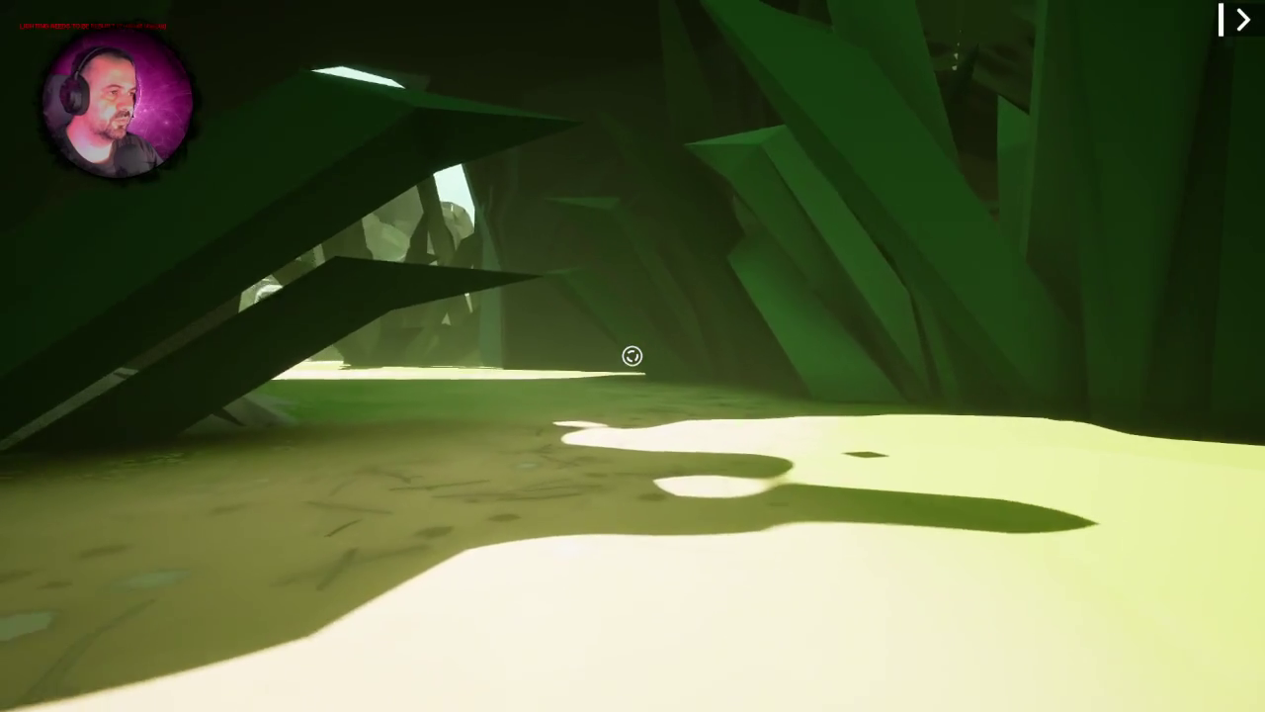
key("w")
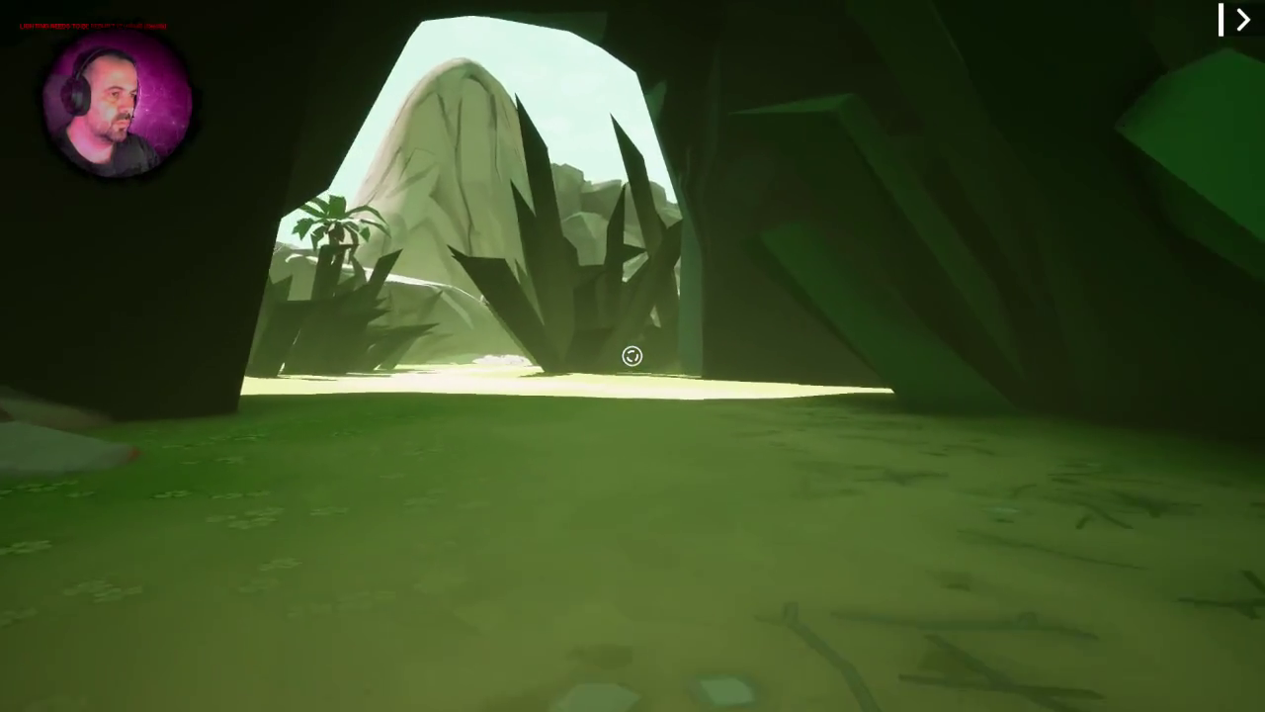
key("w")
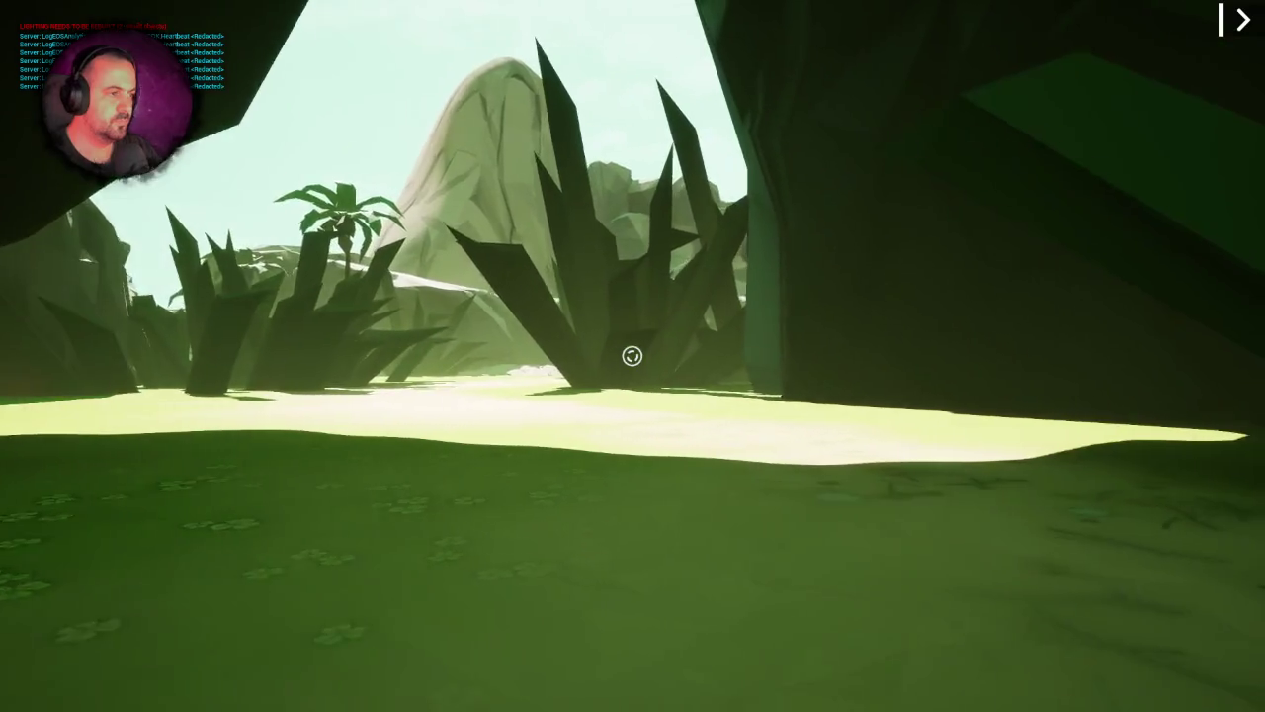
key("w")
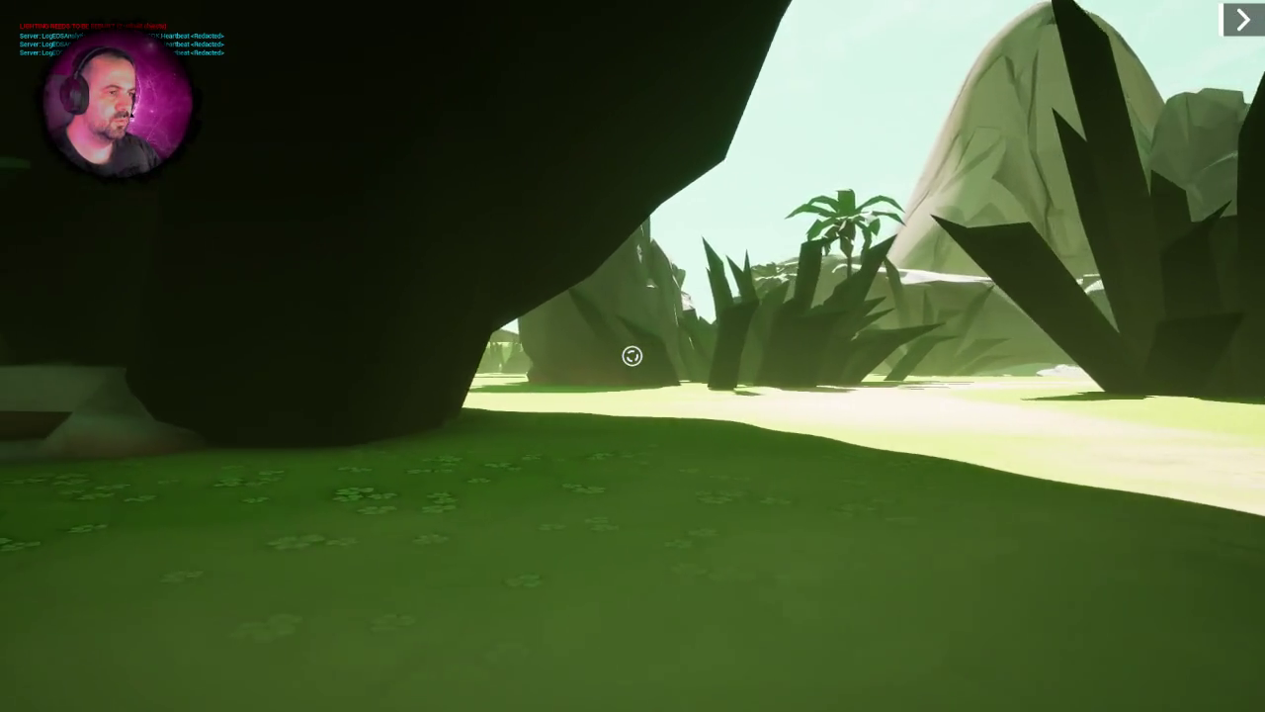
key("w")
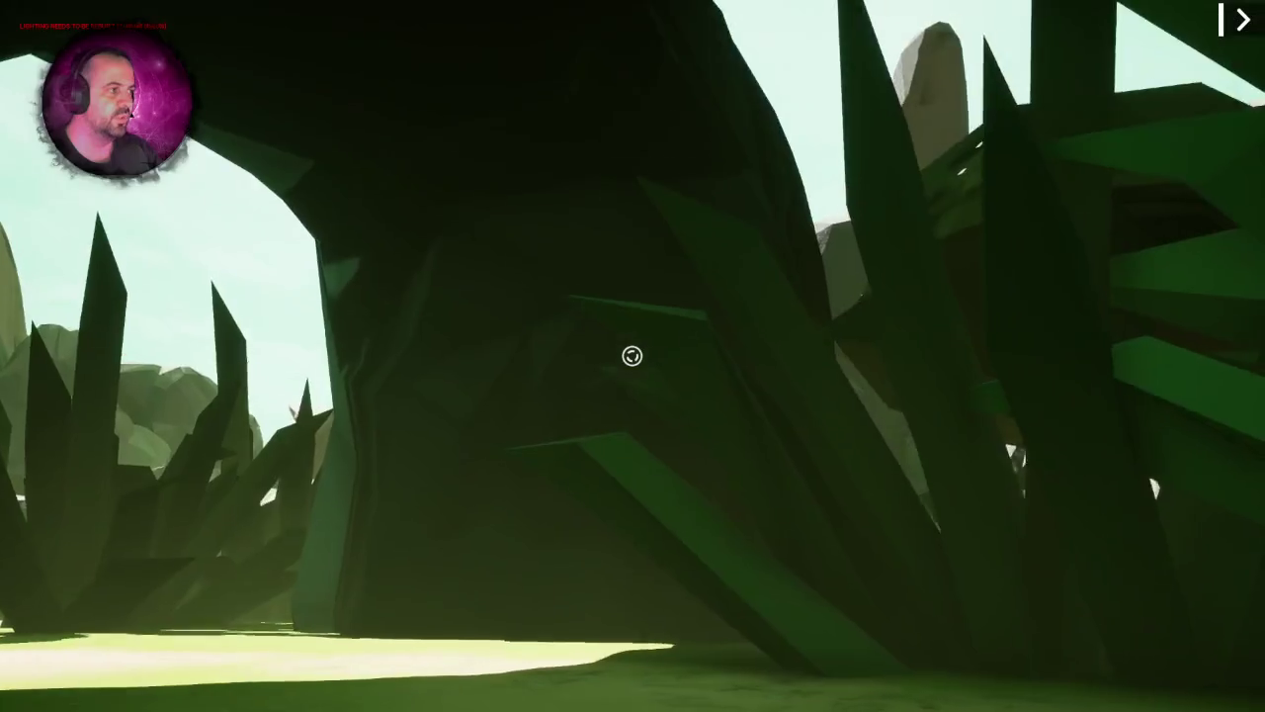
key("w")
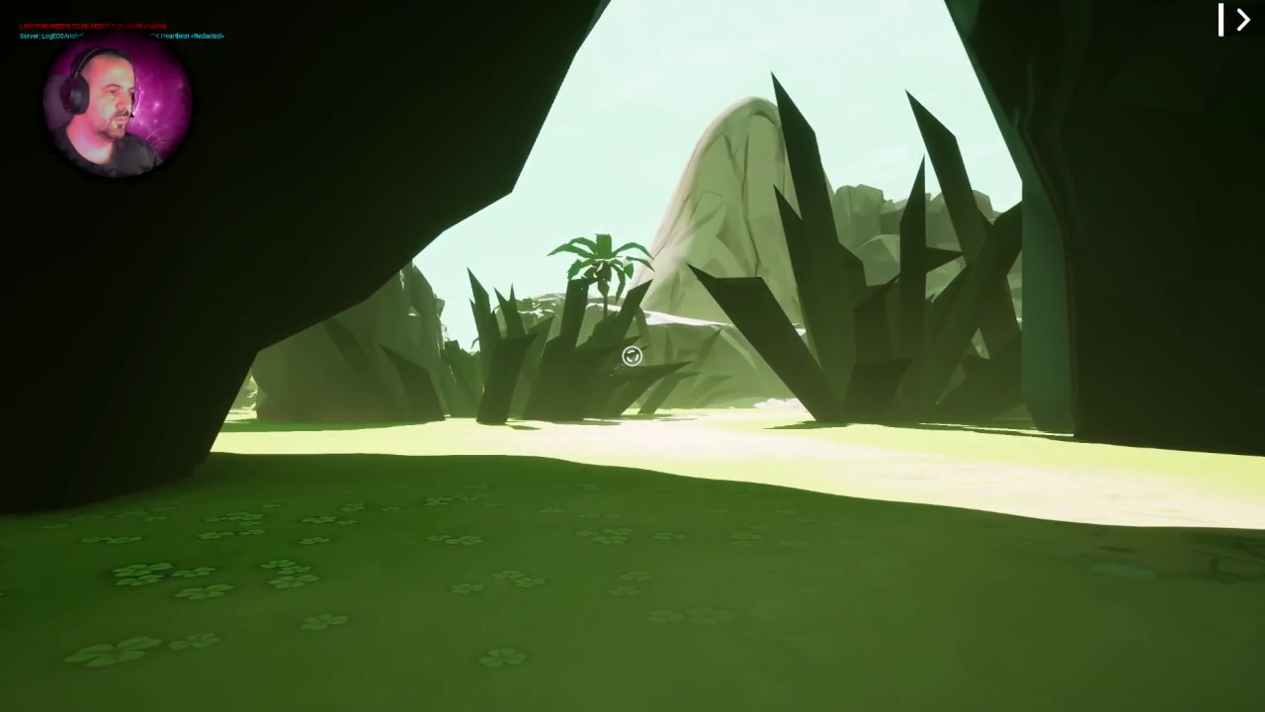
key("Escape")
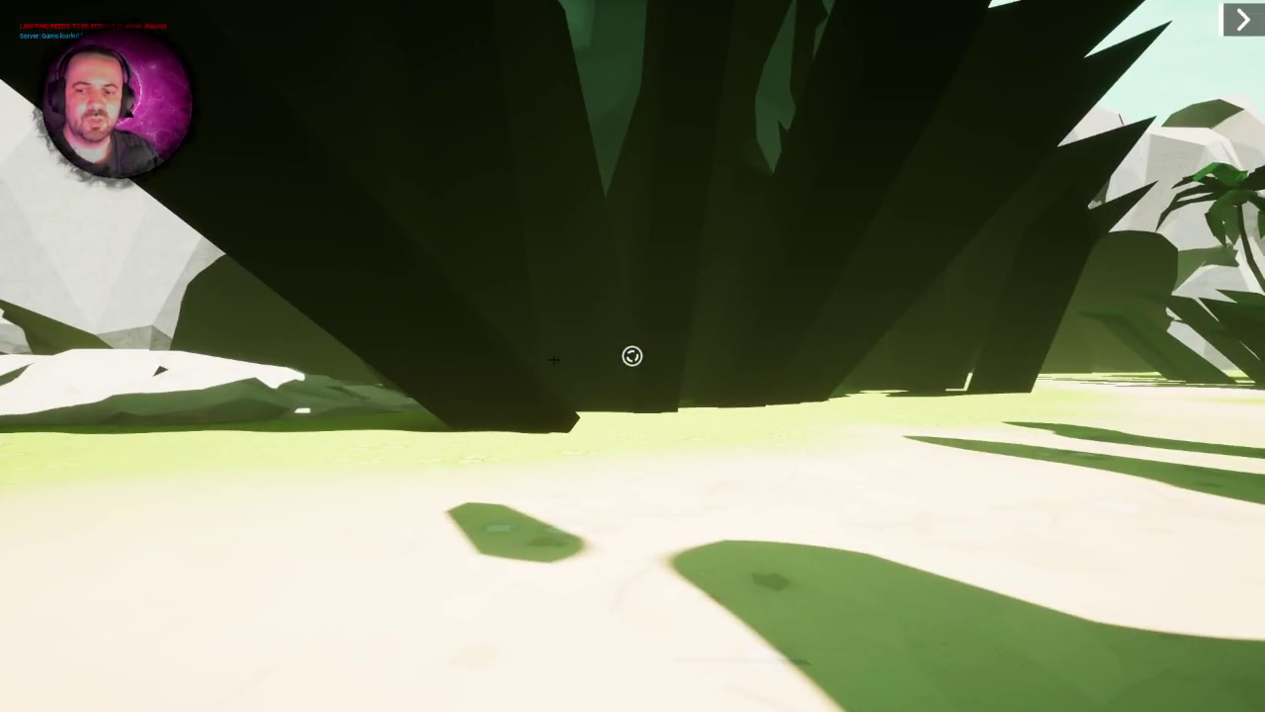
- Stop the Play-in-Editor session with Esc to return to editing
key("Escape")
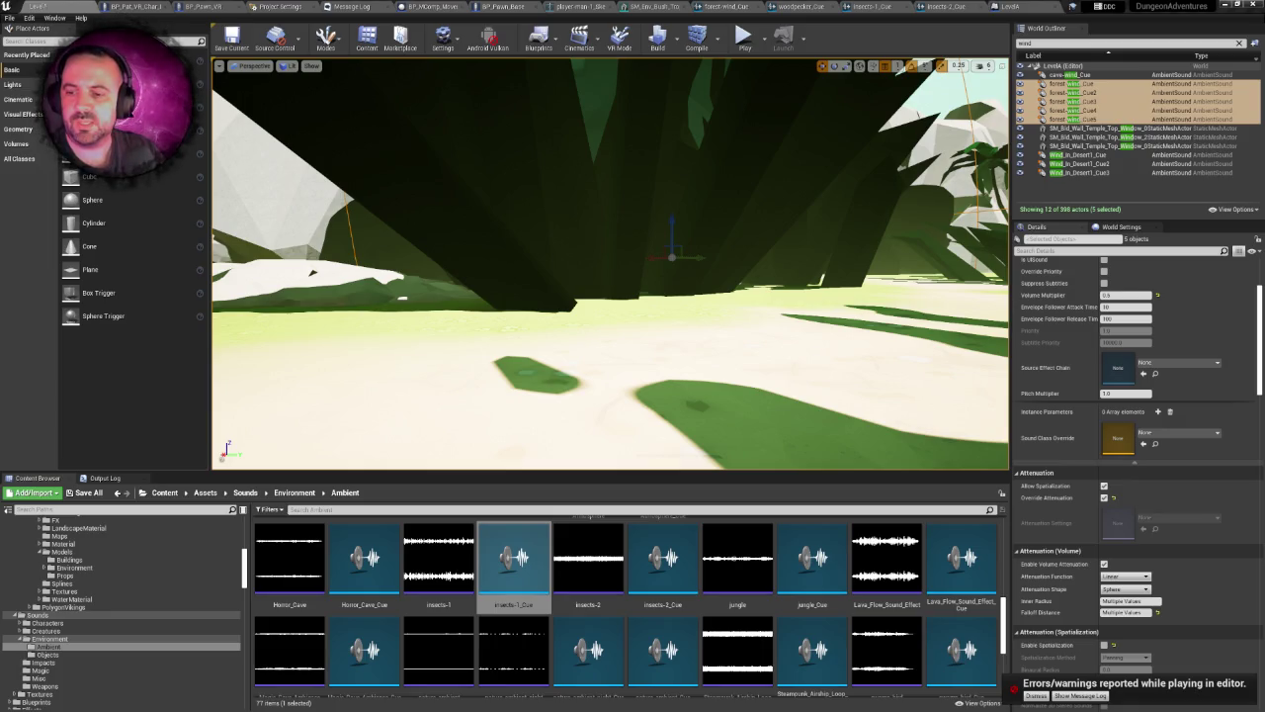
- Zoom out on the BP_Pat_VR_Char_Hands blueprint model, then fly the LevelA view up over the island
left_click(146, 6)
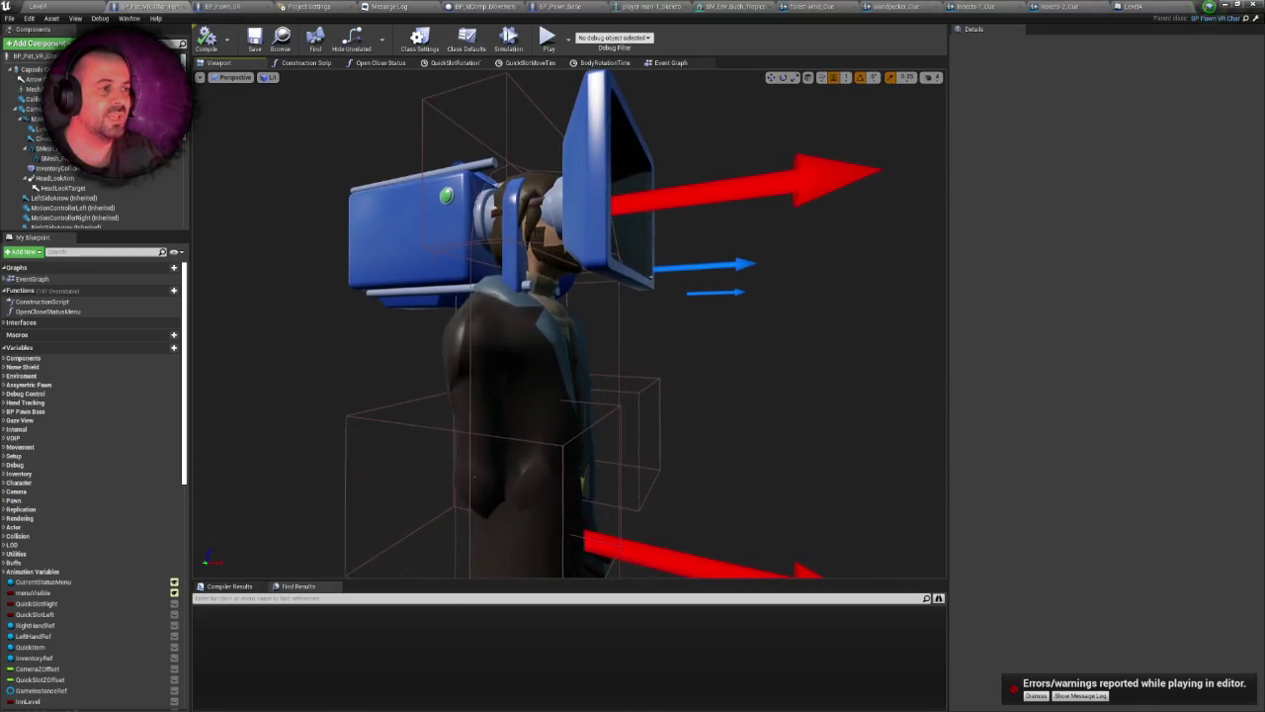
scroll(541, 243, "down", 5)
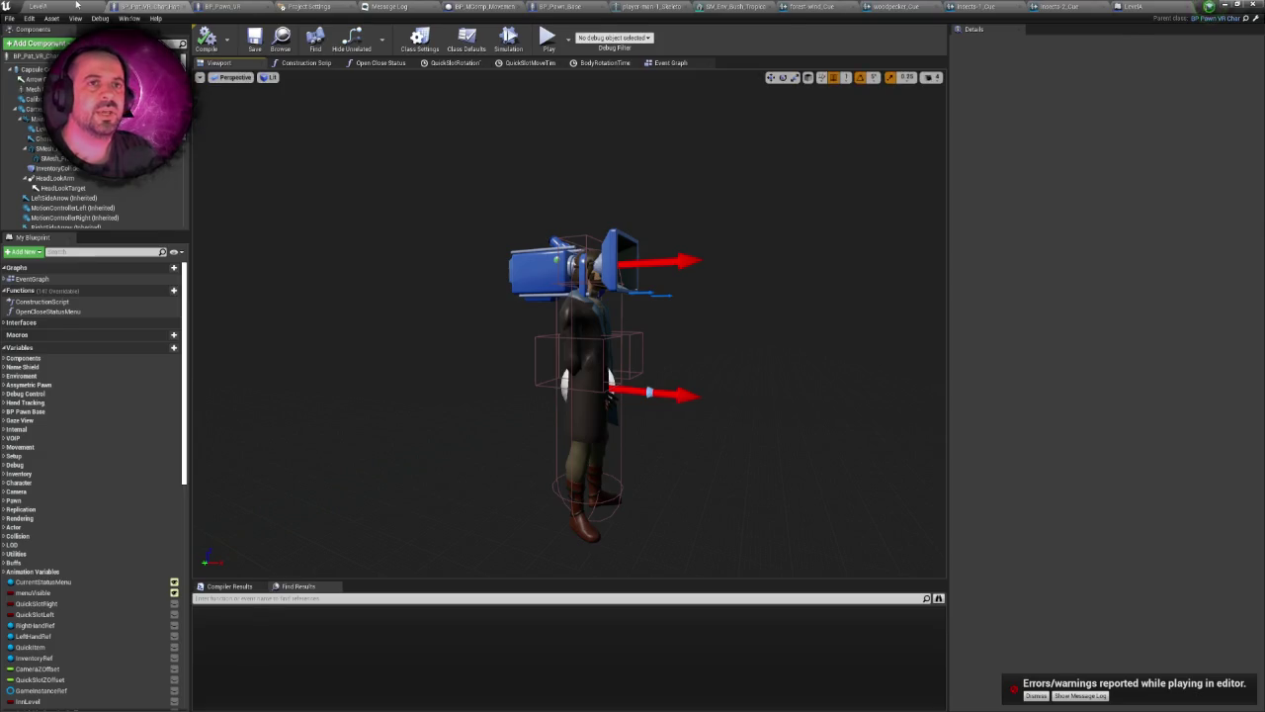
left_click(38, 6)
mouse_move(643, 193)
left_mouse_down()
mouse_move(633, 228)
mouse_move(672, 243)
mouse_move(672, 202)
mouse_move(672, 242)
mouse_move(711, 243)
left_mouse_up()
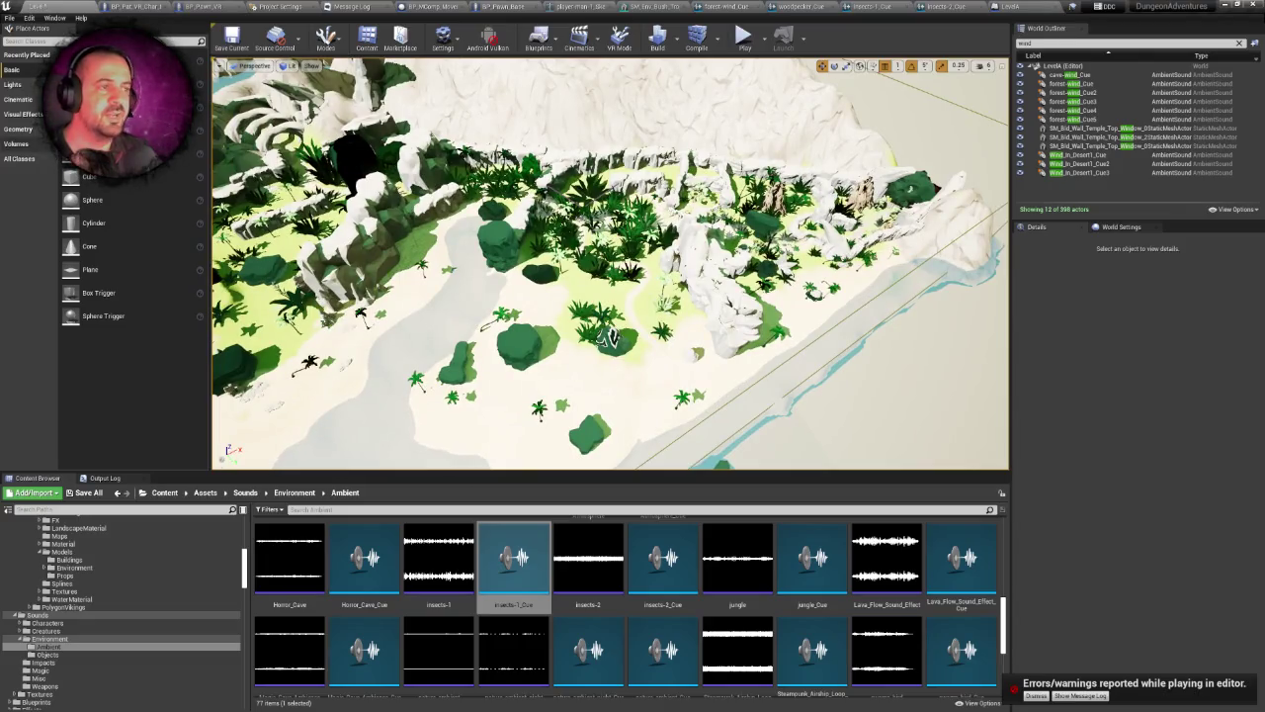